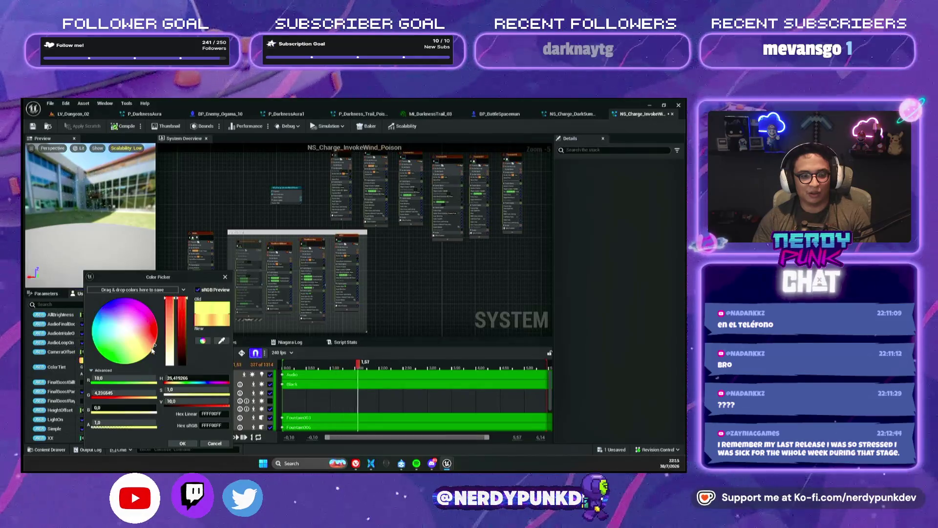
Keep the new poison charge colour tint, then playtest LV_Dungeon_02 until the defeat screen.
click(196, 443)
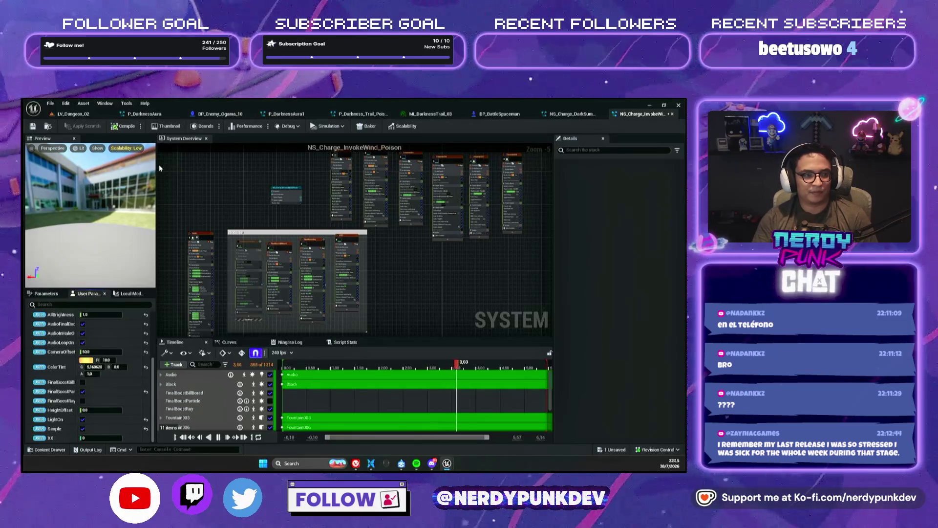
click(73, 113)
click(191, 127)
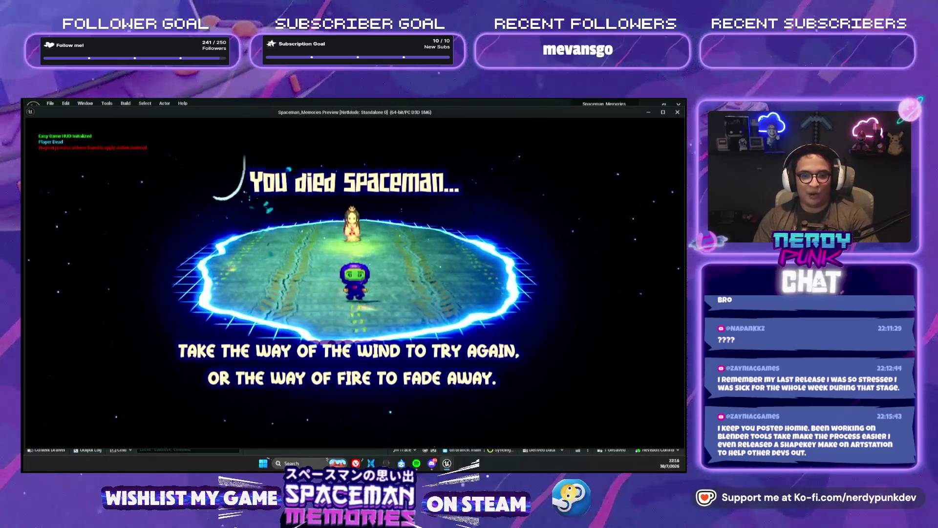
click(558, 98)
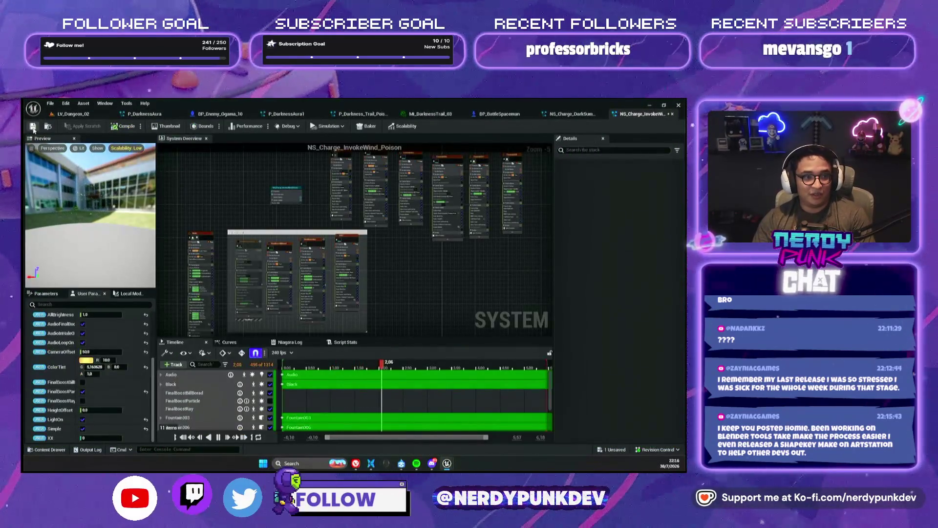
Save NS_Charge_InvokeWind_Poison and run a quick LV_Dungeon_02 preview with Alt+P, then close it.
click(32, 127)
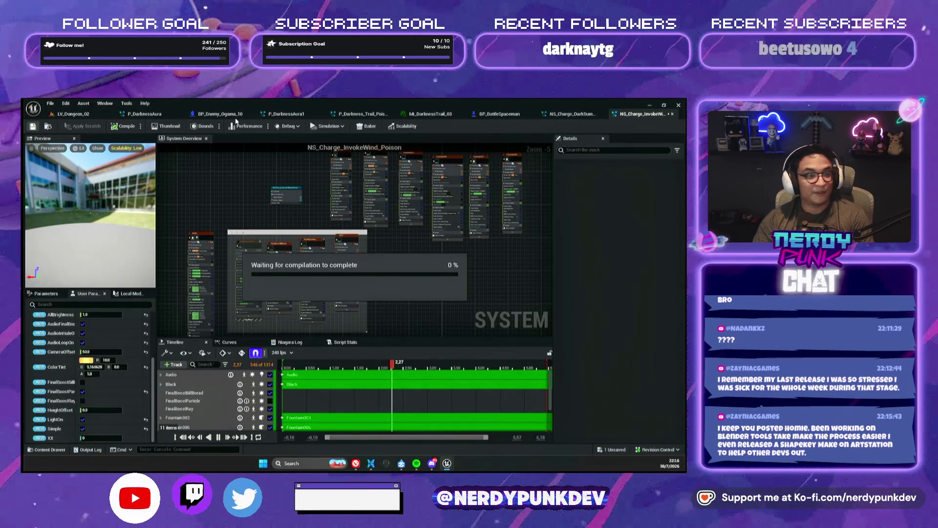
click(71, 115)
key(alt+p)
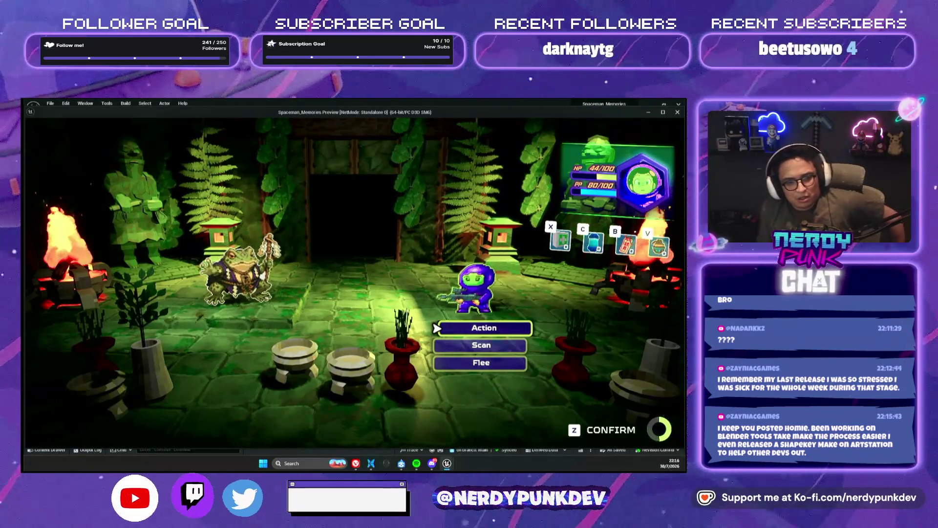
key(Escape)
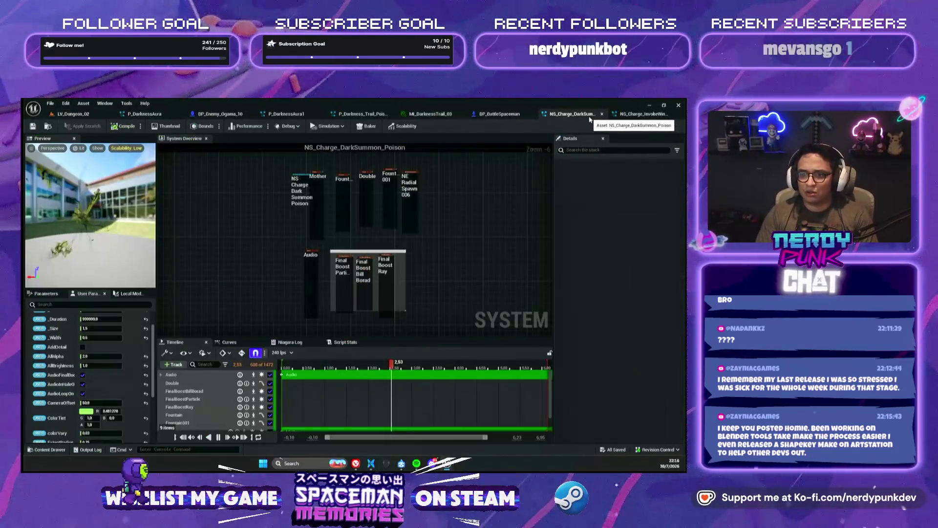
Edit the _Duration user parameter of NS_Charge_DarkSummon_Poison and save all assets.
click(584, 115)
scroll(98, 342, up, 2)
click(108, 345)
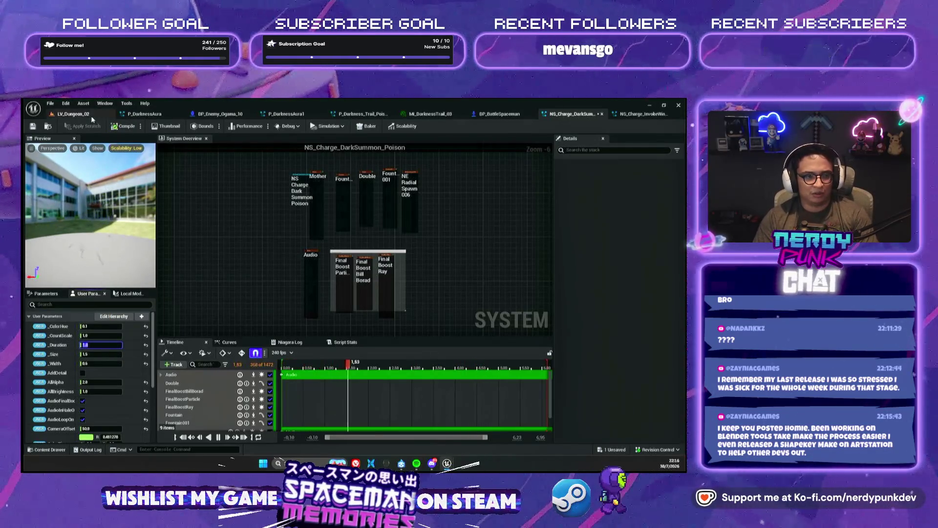
key(ctrl+s)
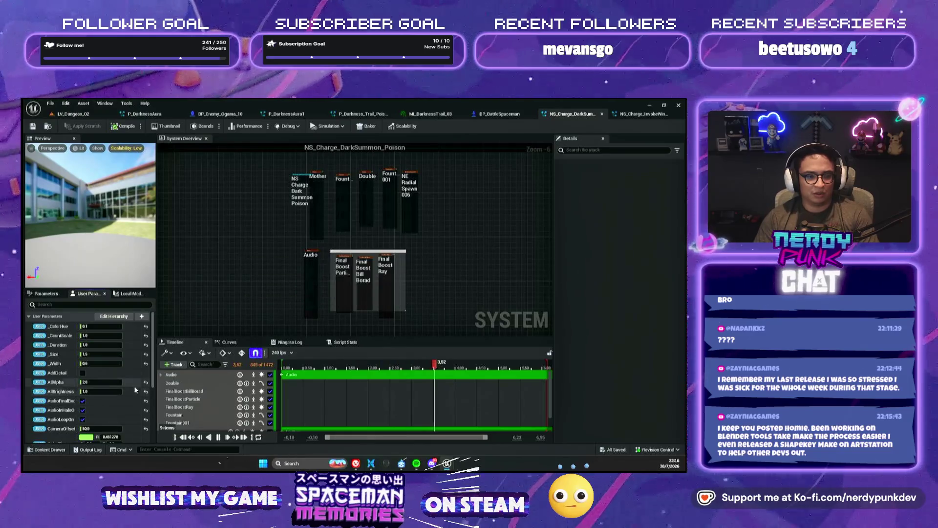
Start a test play of LV_Dungeon_02 to reach the Ogama battle.
scroll(134, 382, down, 3)
scroll(136, 386, down, 3)
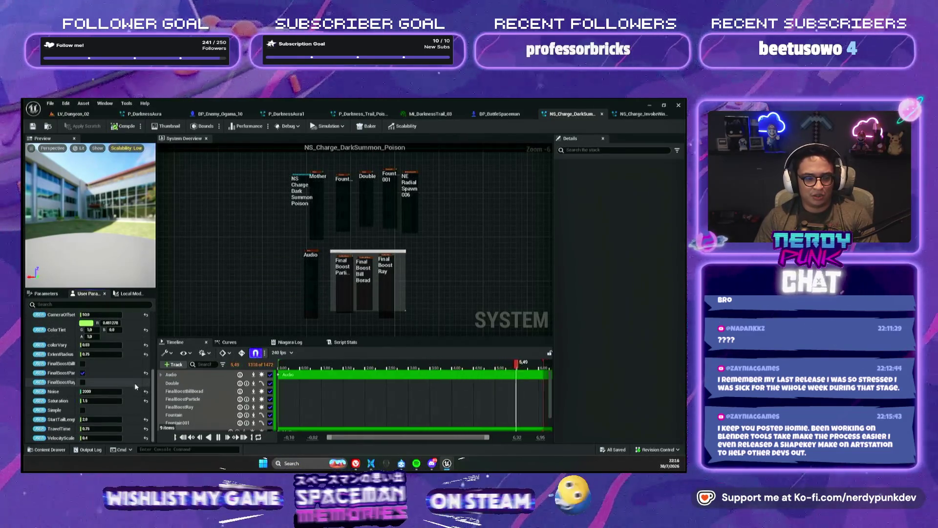
click(73, 113)
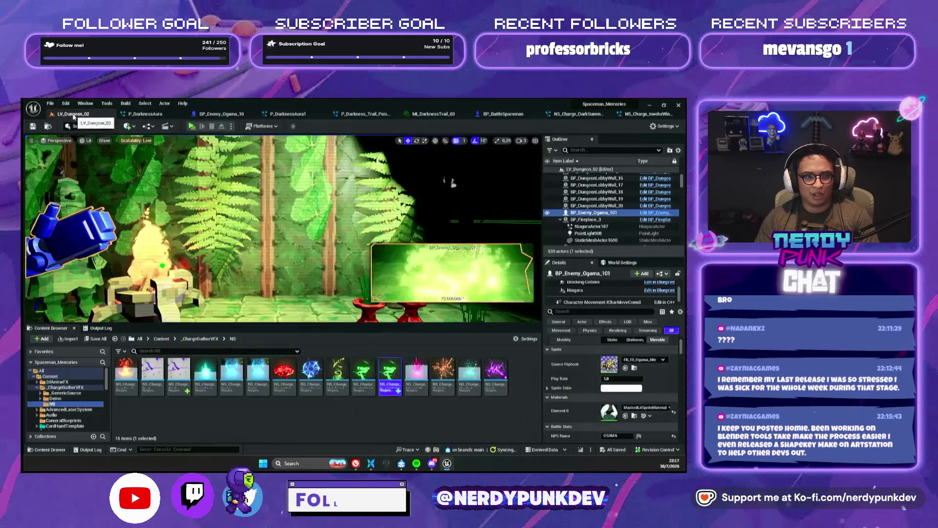
click(191, 126)
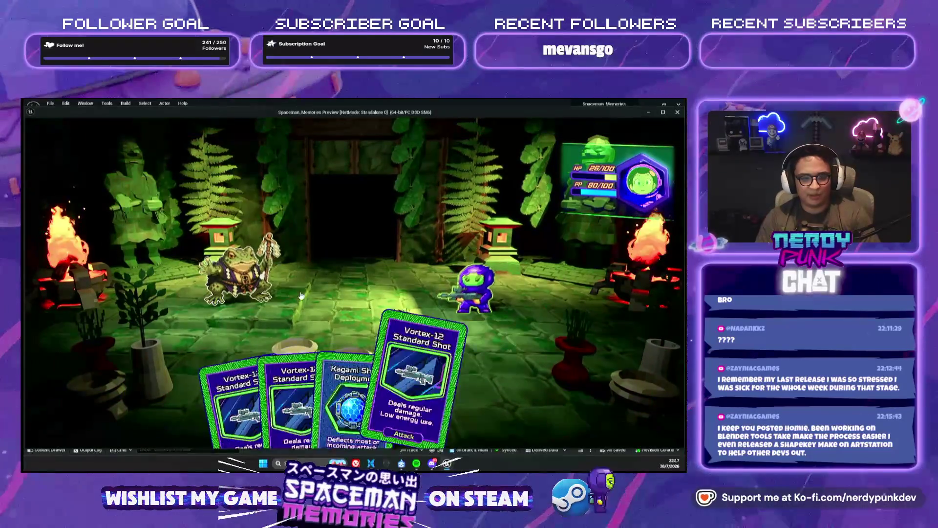
Play the Vortex-12 card, end the preview, and switch to the ArtStation Zany Shape Key Maker page.
key(z)
key(Escape)
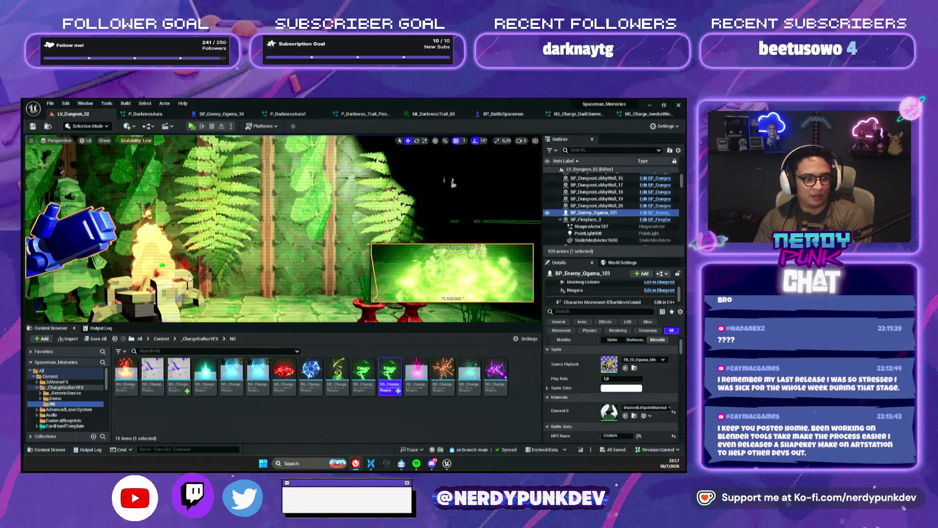
key(alt+Tab)
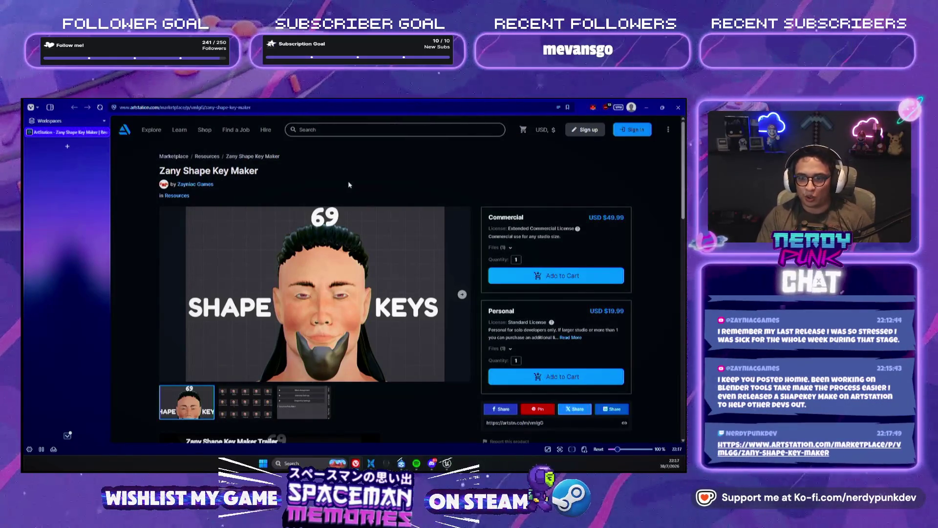
Show the shape-key grid gallery image, play the embedded trailer, and open it on YouTube.
scroll(395, 283, down, 3)
click(244, 270)
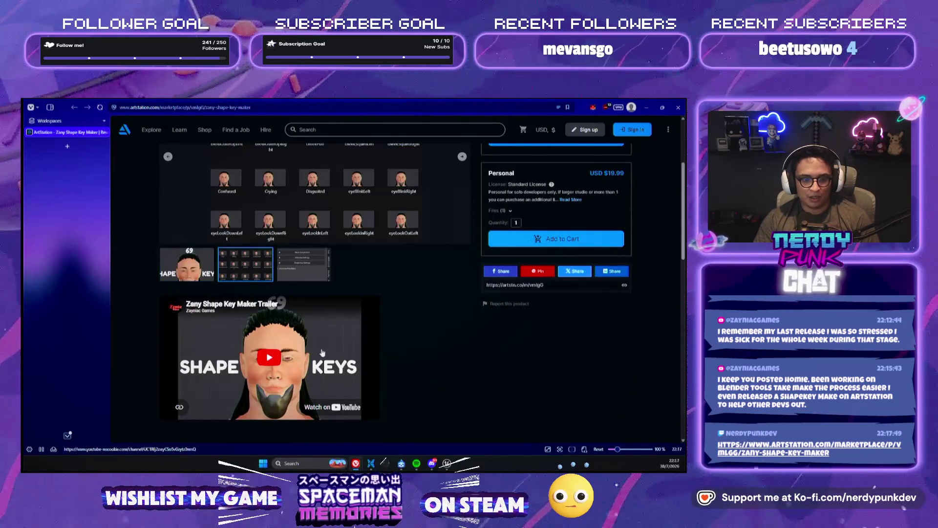
click(278, 355)
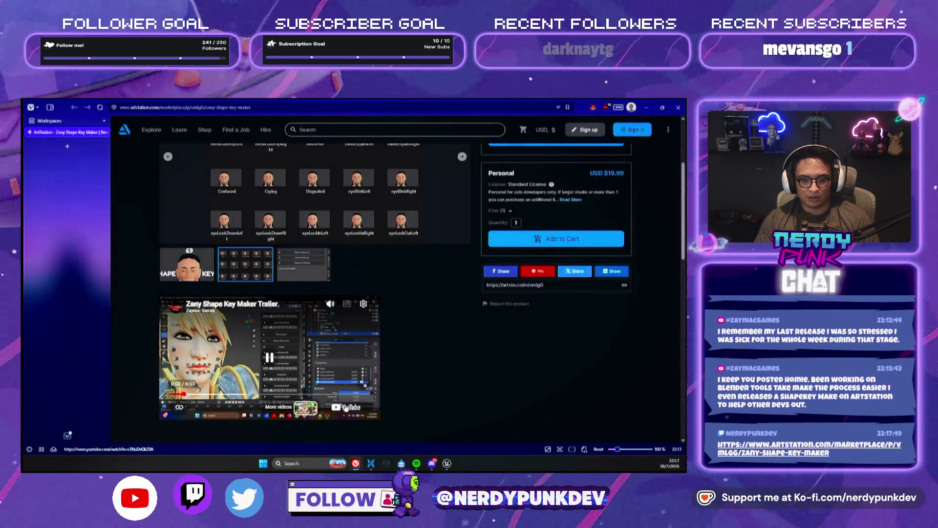
click(296, 312)
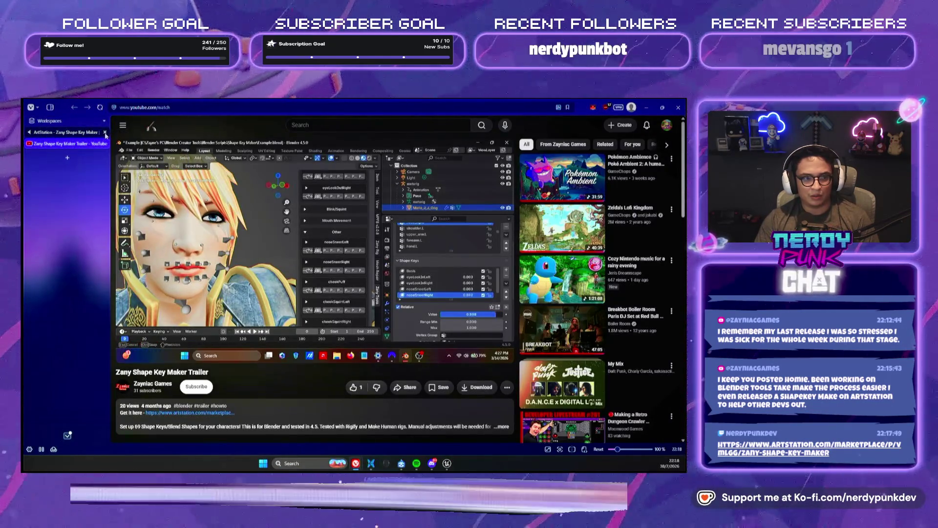
Watch the trailer fullscreen, jumping to 0:23, the preview photos part, then back to the opening.
drag(483, 344, 484, 347)
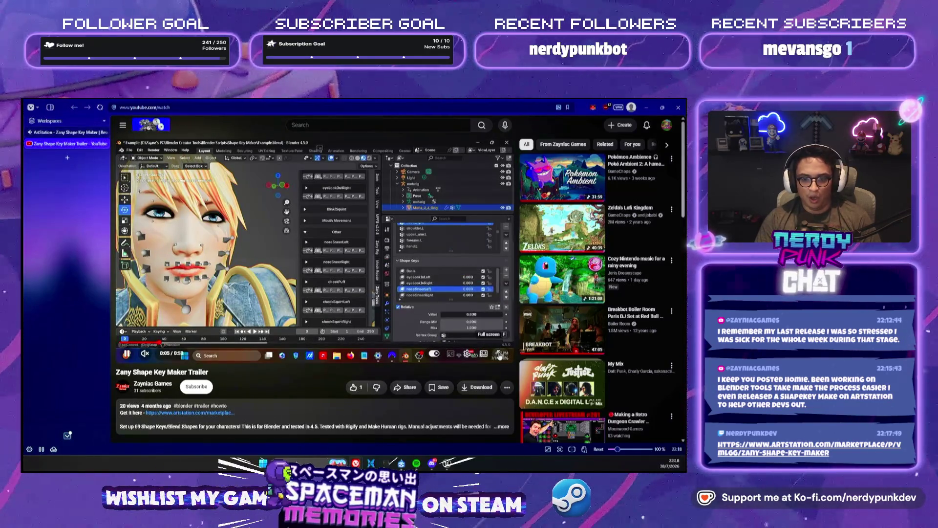
key(f)
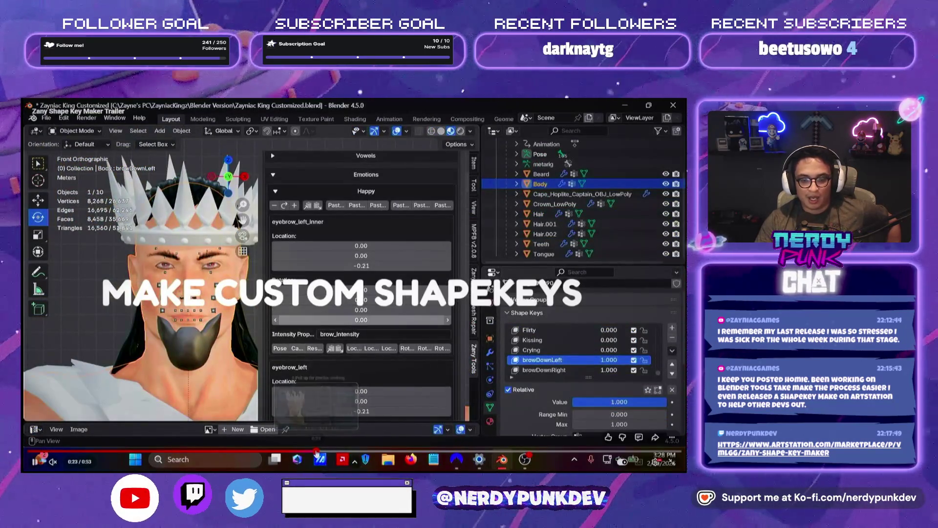
click(314, 451)
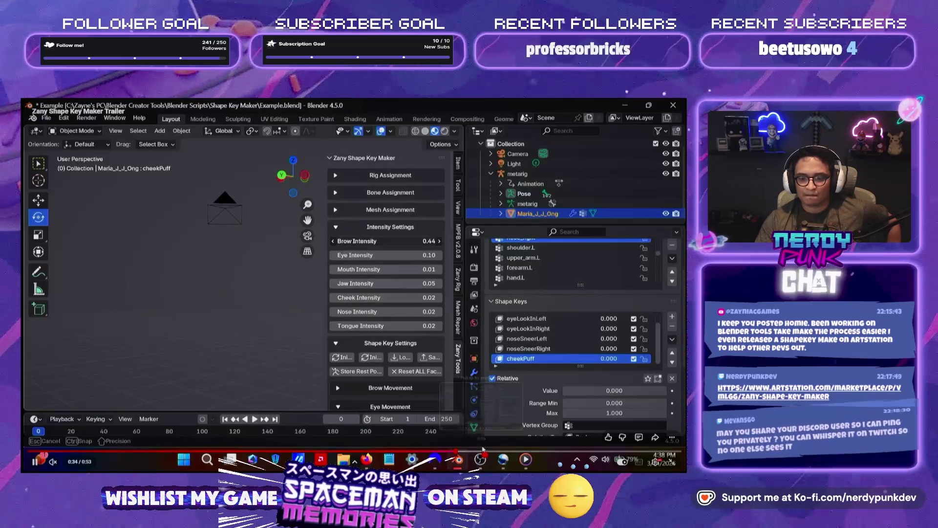
click(547, 454)
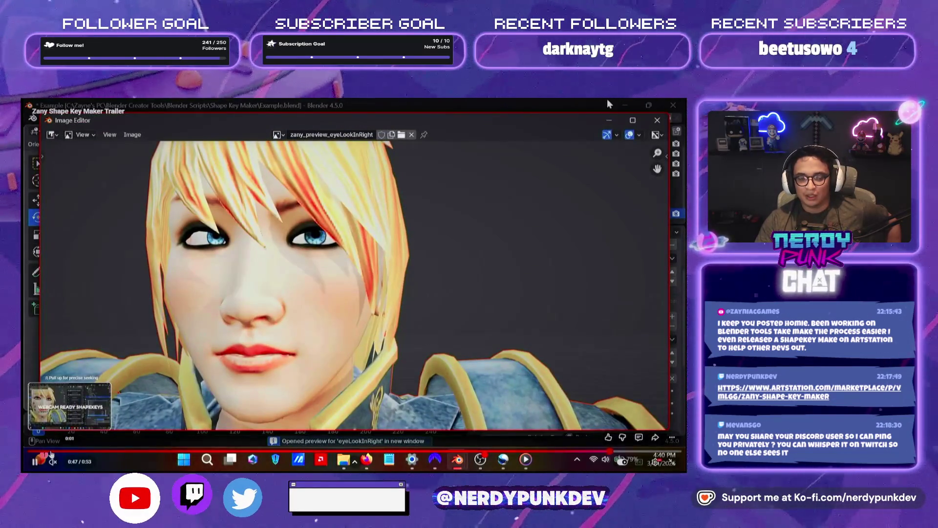
click(51, 454)
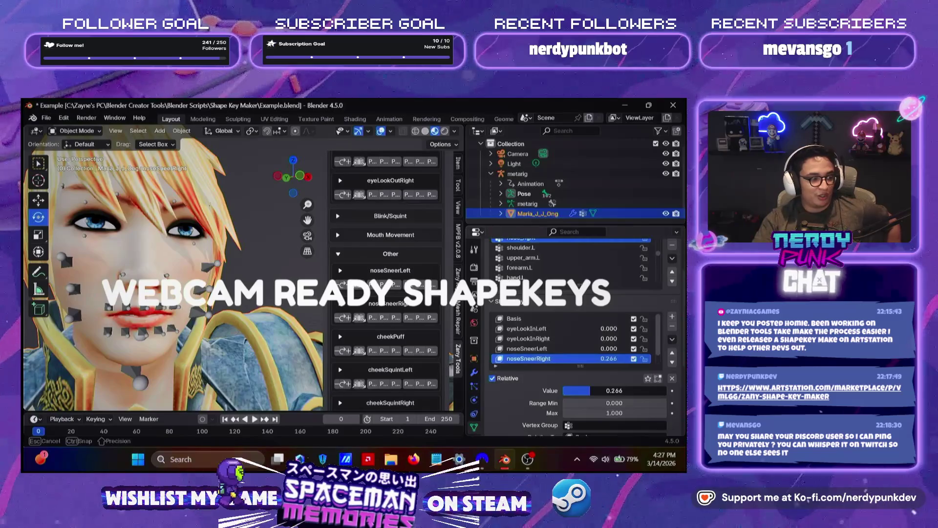
Play the trailer through, pause it, exit fullscreen, and return to the ArtStation product page.
click(356, 235)
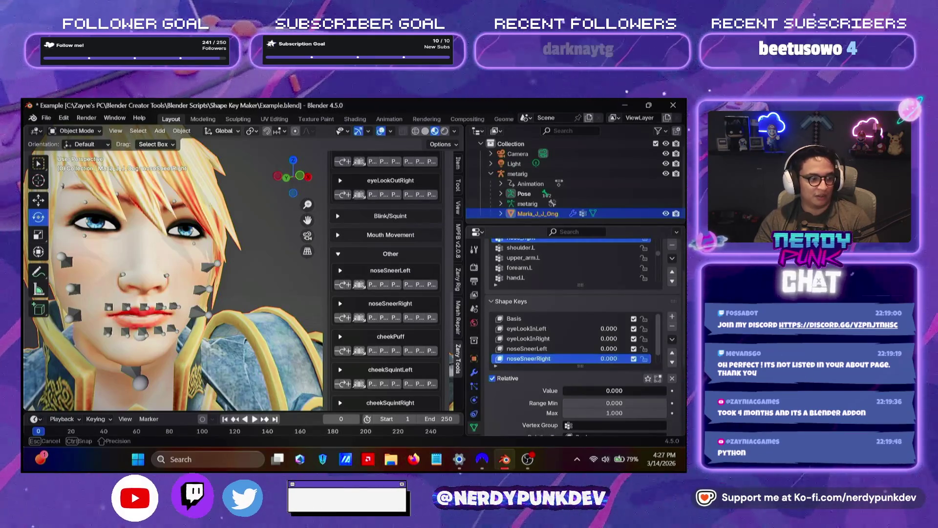
click(454, 445)
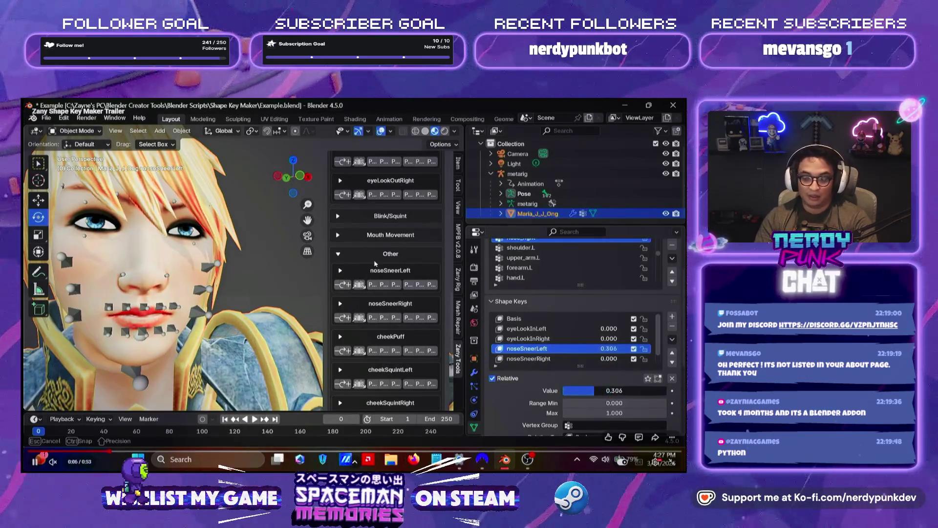
key(space)
key(Escape)
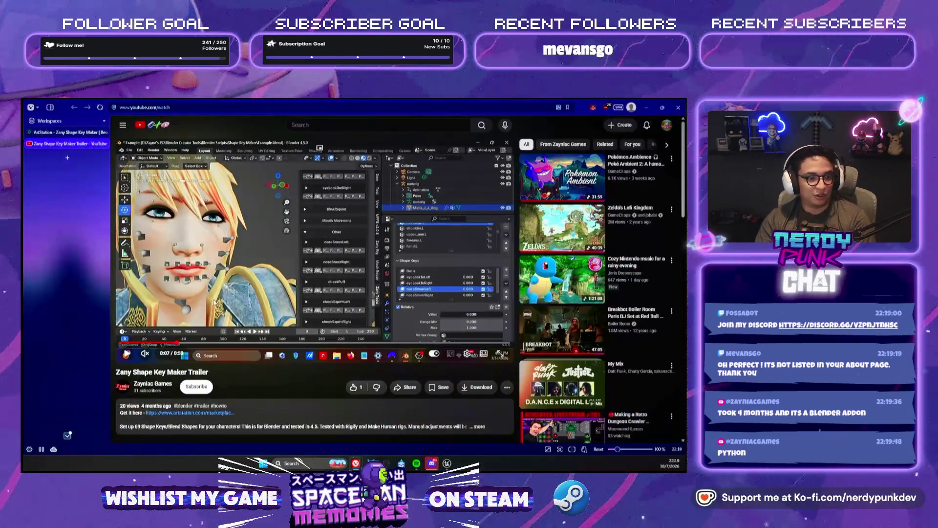
click(73, 134)
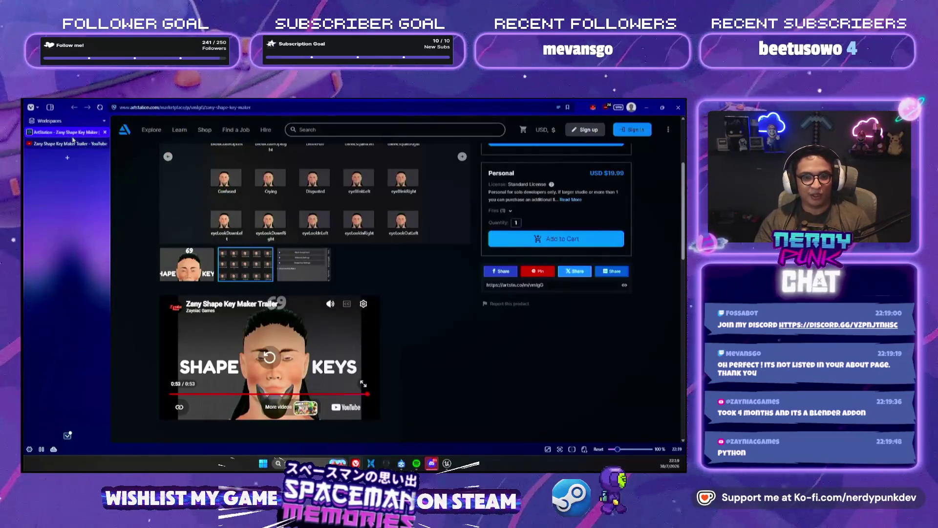
View the ArtStation gallery image, then bring the Unreal editor back for a game preview.
scroll(447, 337, up, 3)
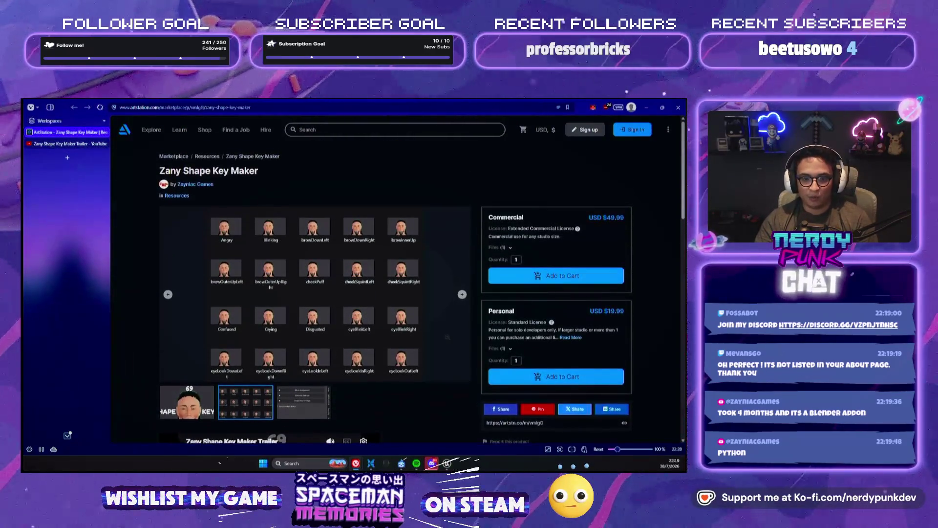
click(259, 403)
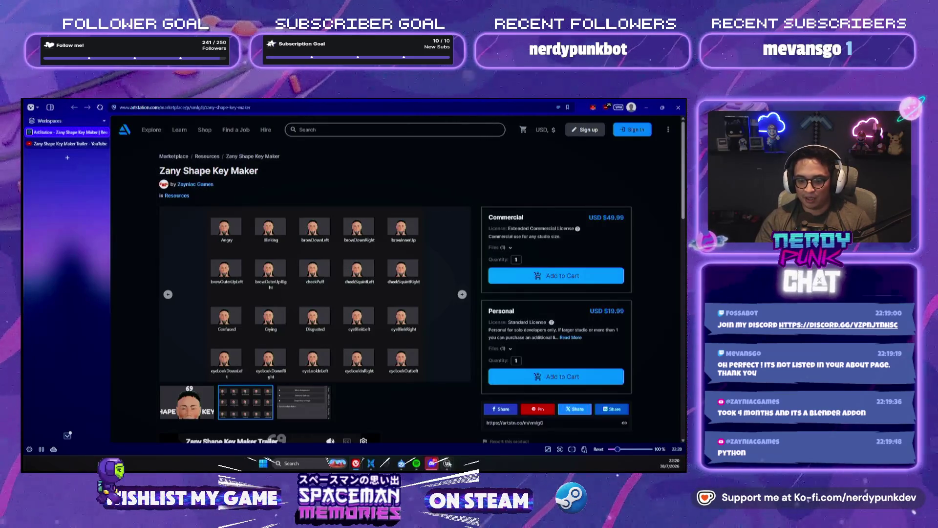
click(447, 463)
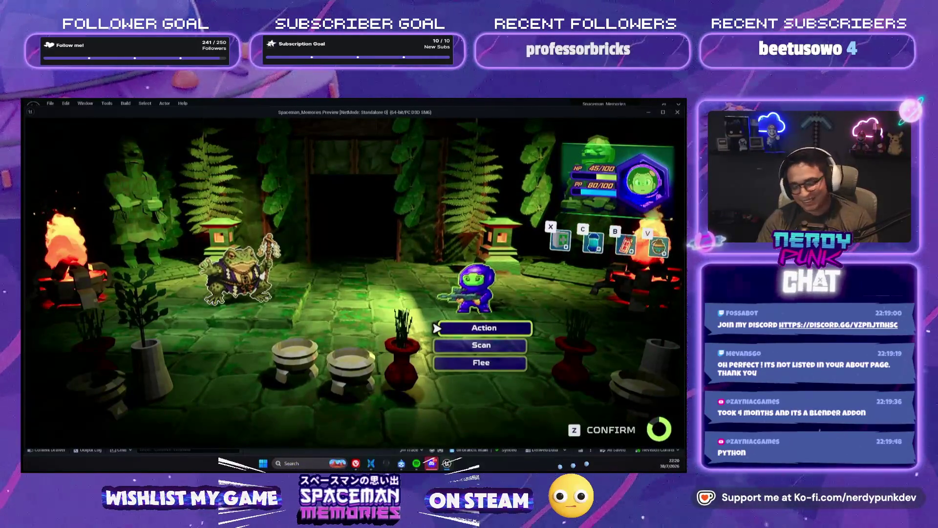
Play the Vortex-12 card with a timed charge against Ogama, then stop the preview.
key(z)
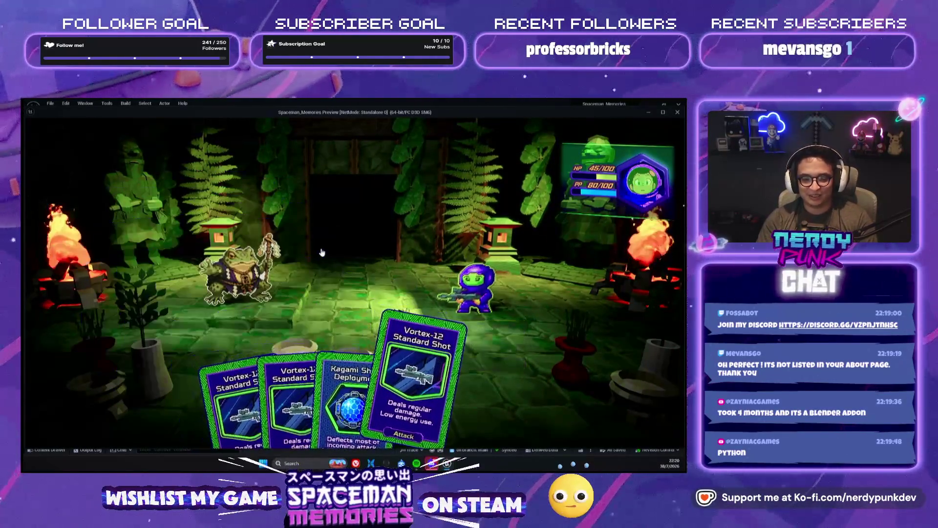
key(z)
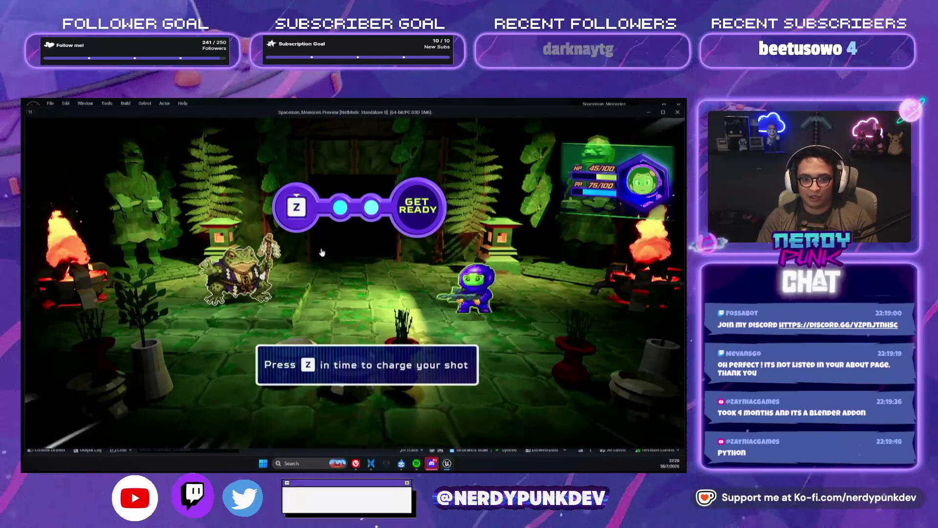
key(z)
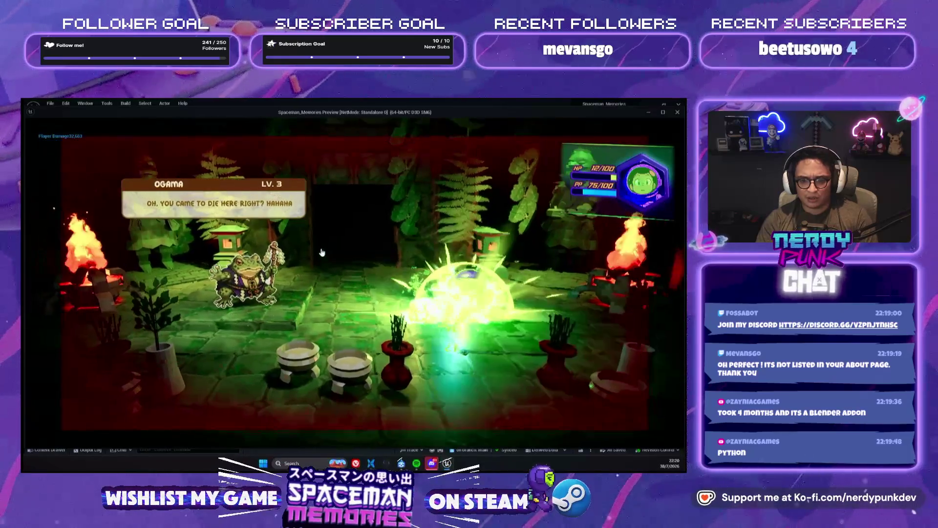
key(Escape)
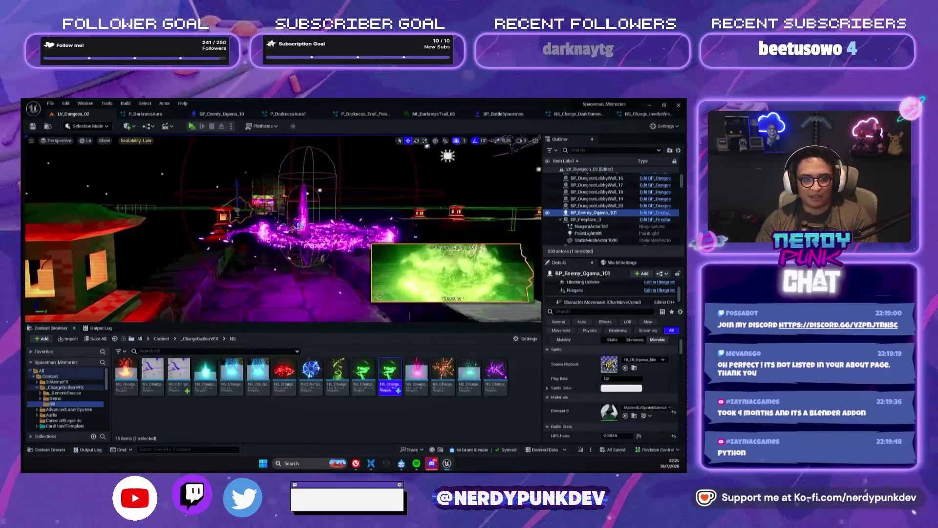
Select BP_Kyokotsu_04_NPC1 in the level and focus the viewport on it.
click(273, 234)
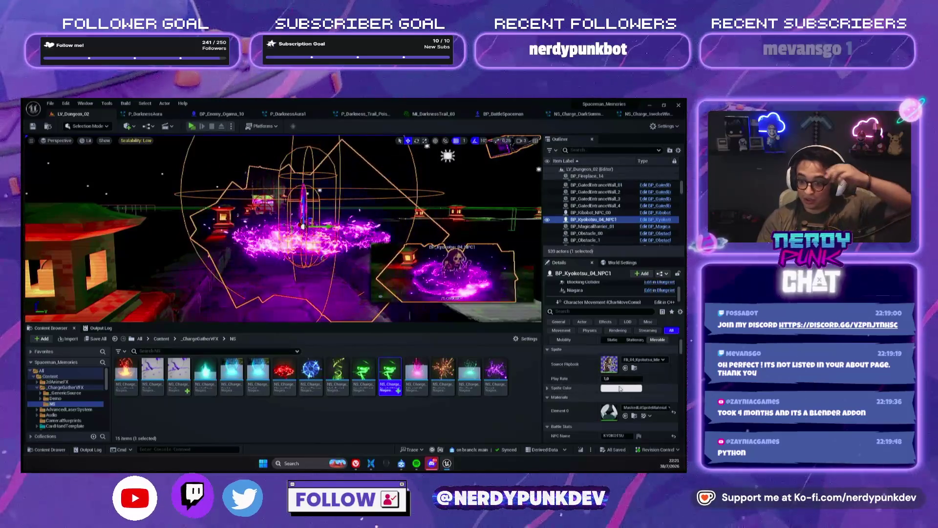
scroll(584, 381, down, 5)
scroll(584, 385, down, 5)
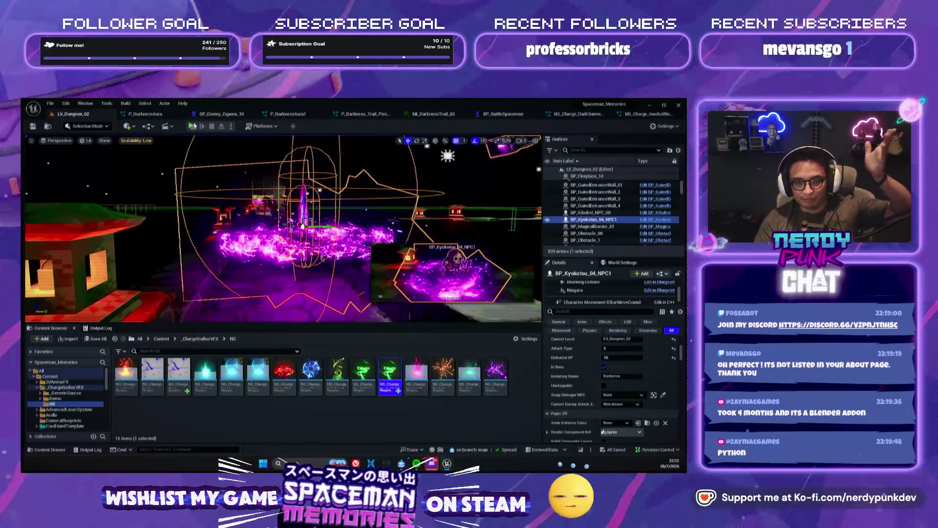
key(f)
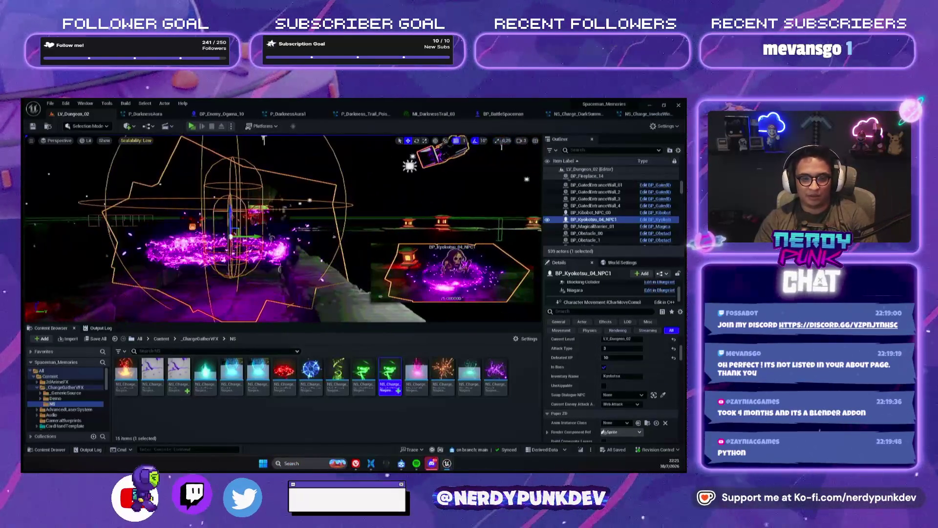
Launch a Play (New Window) preview, restart it, and begin the test battle against Kyokotsu.
click(195, 126)
key(Escape)
click(191, 126)
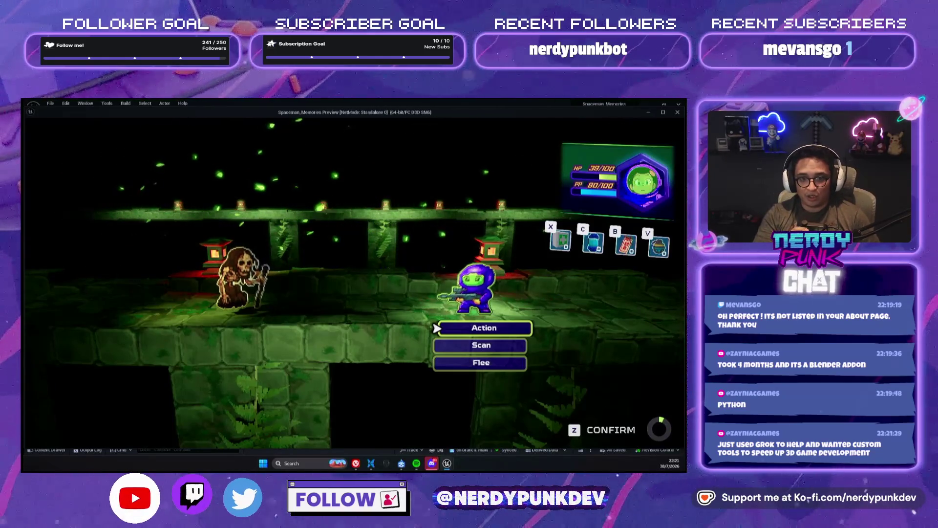
Confirm Action with Z, let the enemy's attack defeat the player, then walk toward the portals.
key(z)
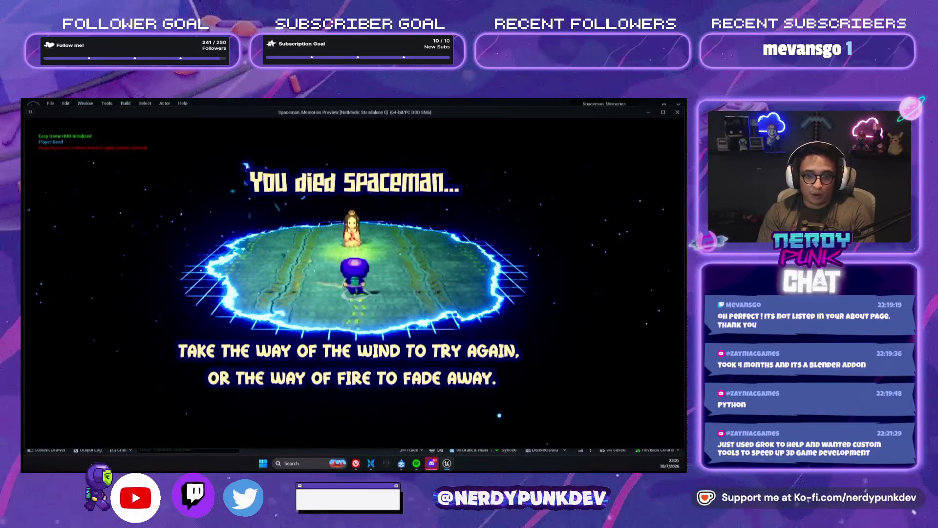
key(w)
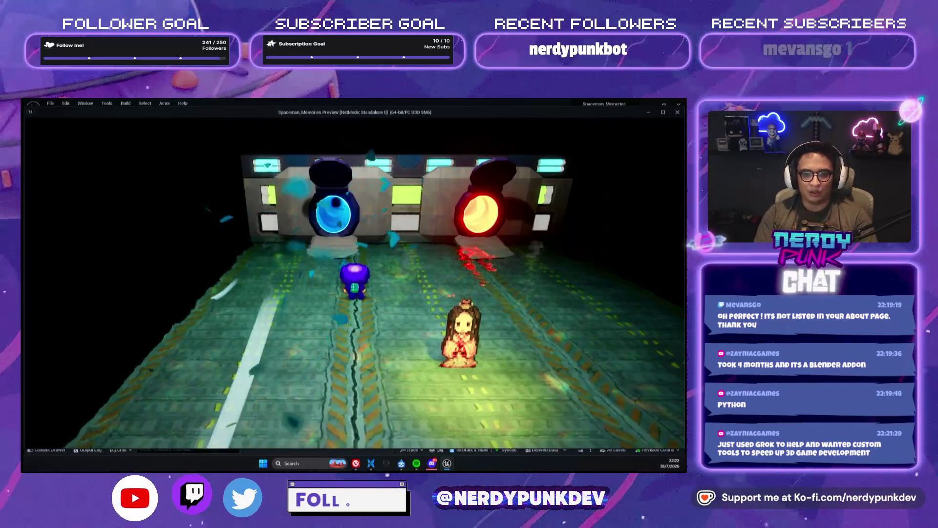
Press Esc to close the play-in-editor window and return to the dungeon level.
key(Escape)
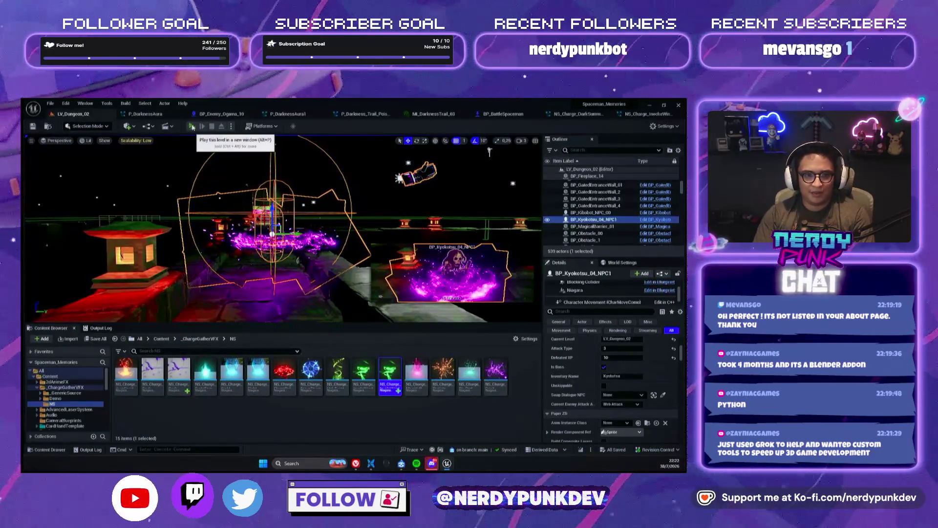
click(192, 126)
key(d)
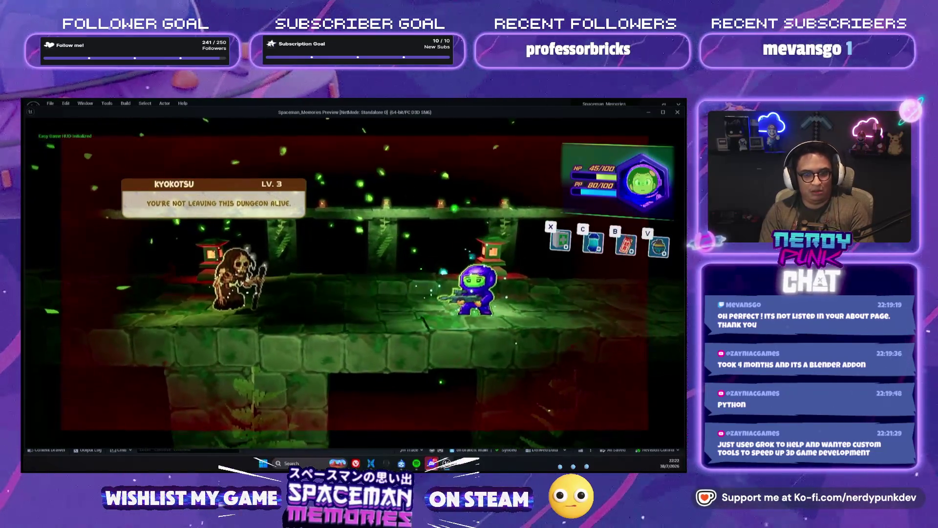
key(Escape)
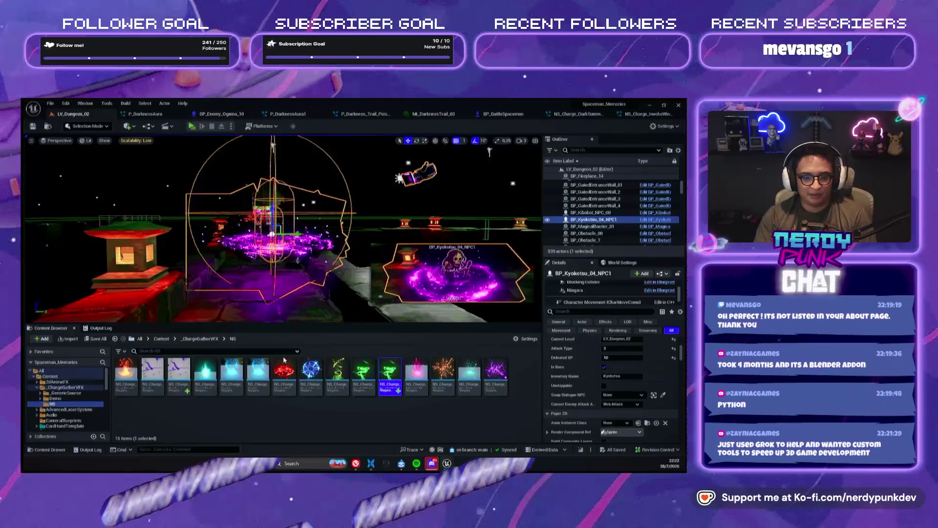
click(503, 113)
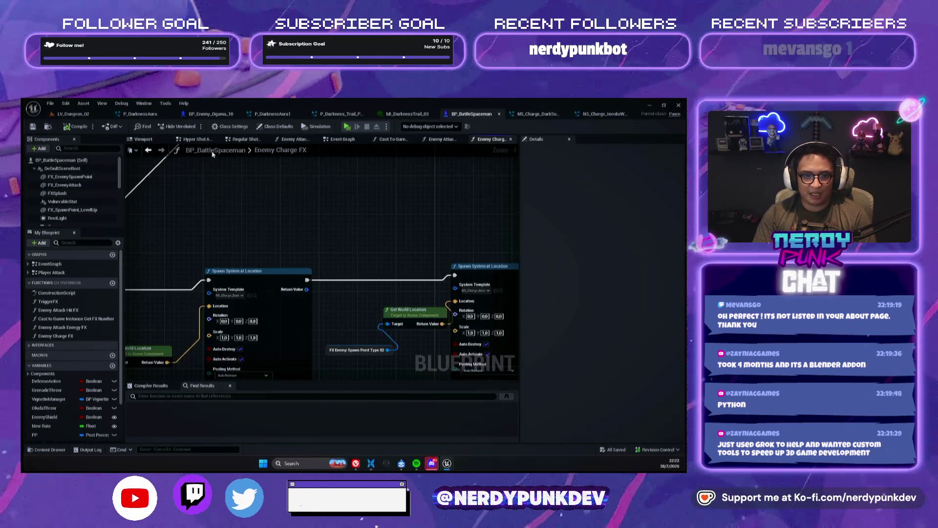
Open the Enemy Attack Hit FX graph and inspect its SpawnActor and Return Node.
double_click(58, 309)
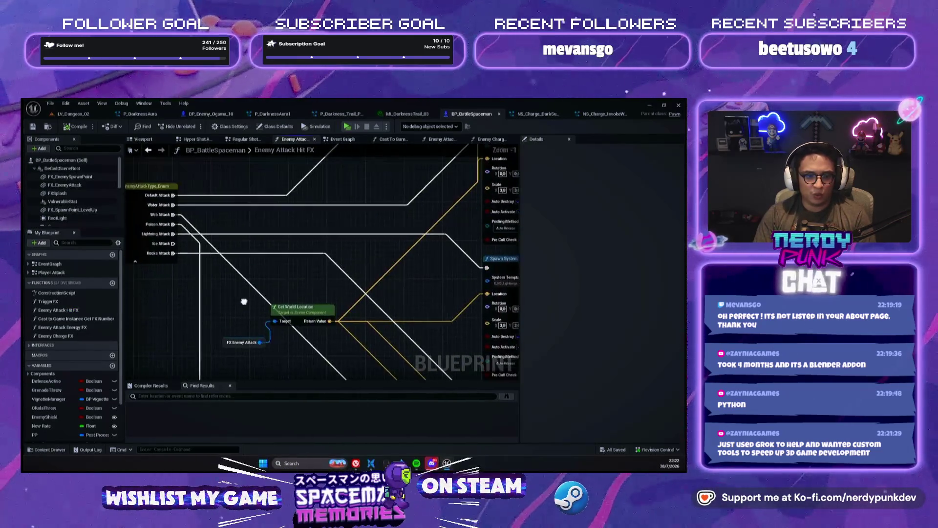
drag(282, 275, 392, 330)
scroll(392, 330, down, 4)
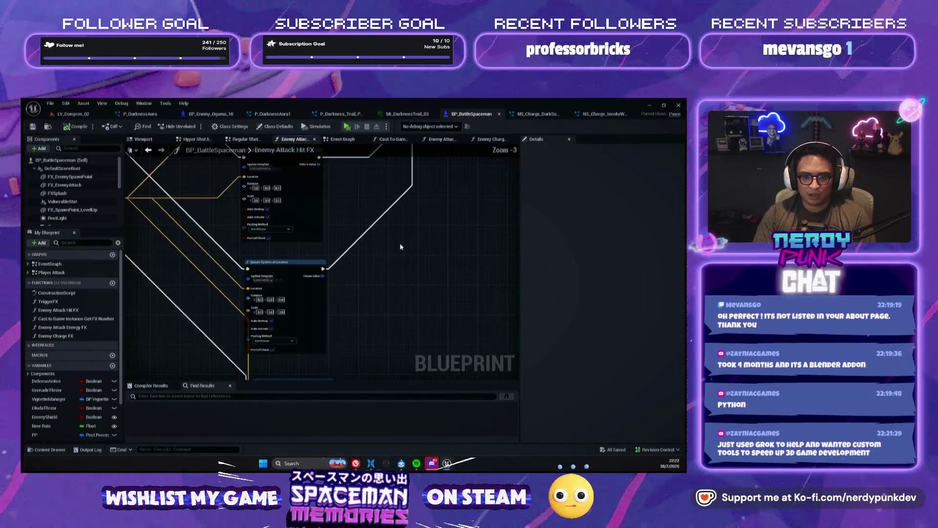
scroll(394, 246, down, 2)
scroll(335, 273, up, 2)
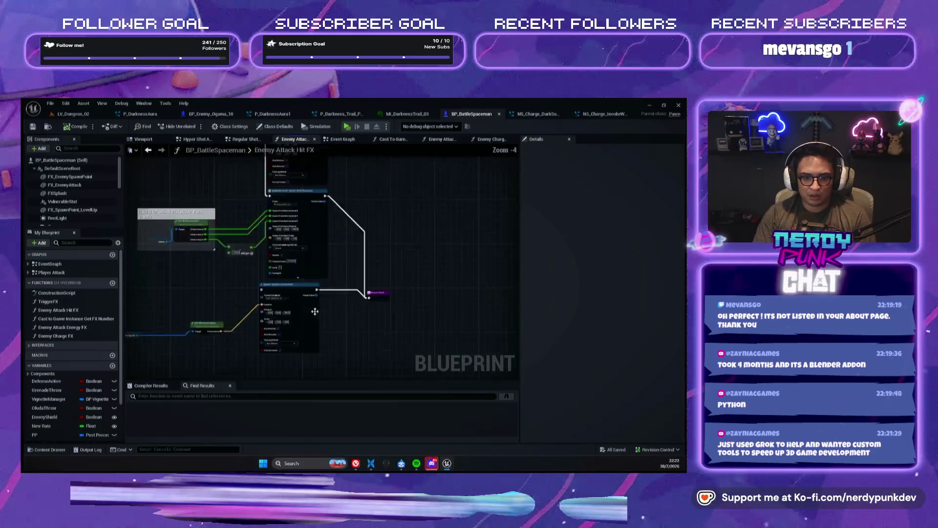
drag(368, 267, 425, 304)
scroll(424, 303, up, 1)
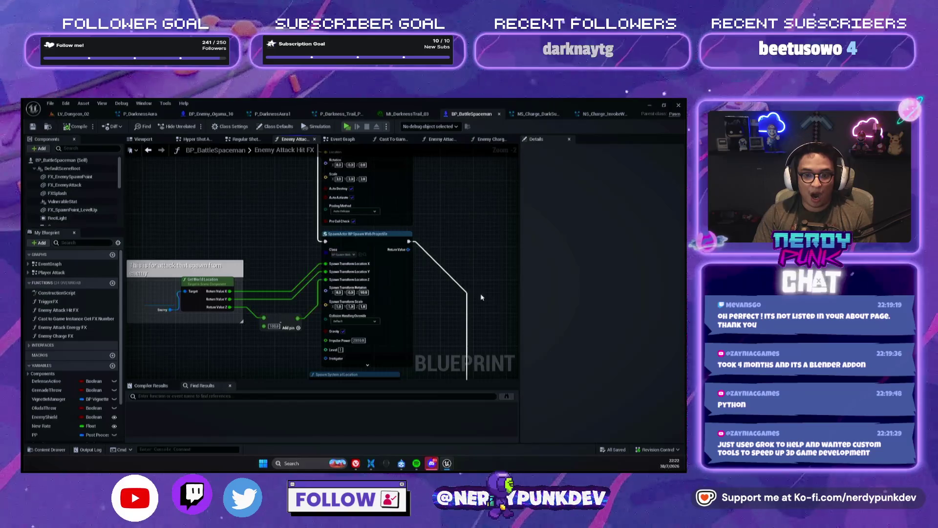
scroll(473, 280, down, 1)
mouse_move(473, 280)
mouse_down()
mouse_move(376, 248)
mouse_move(378, 312)
mouse_up()
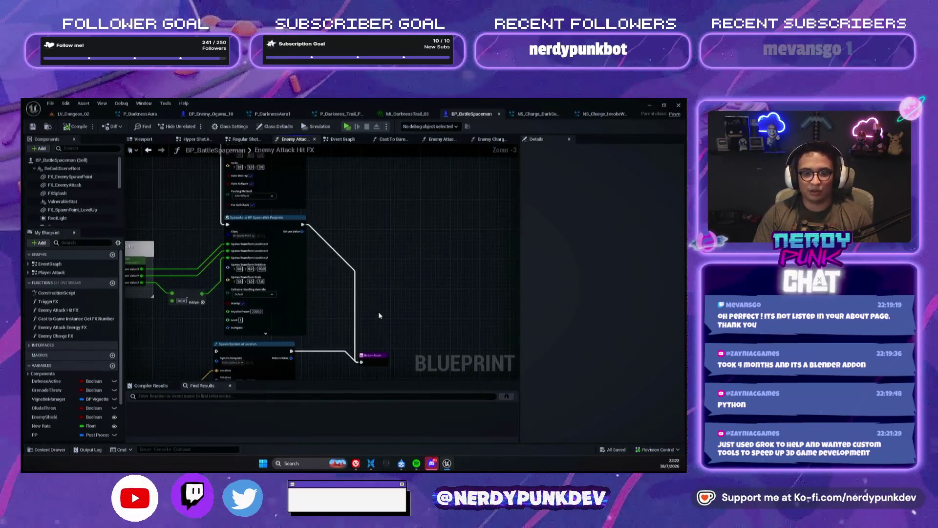
Break the exec links into the Return Node and review the Spawn System node chain.
alt+click(362, 362)
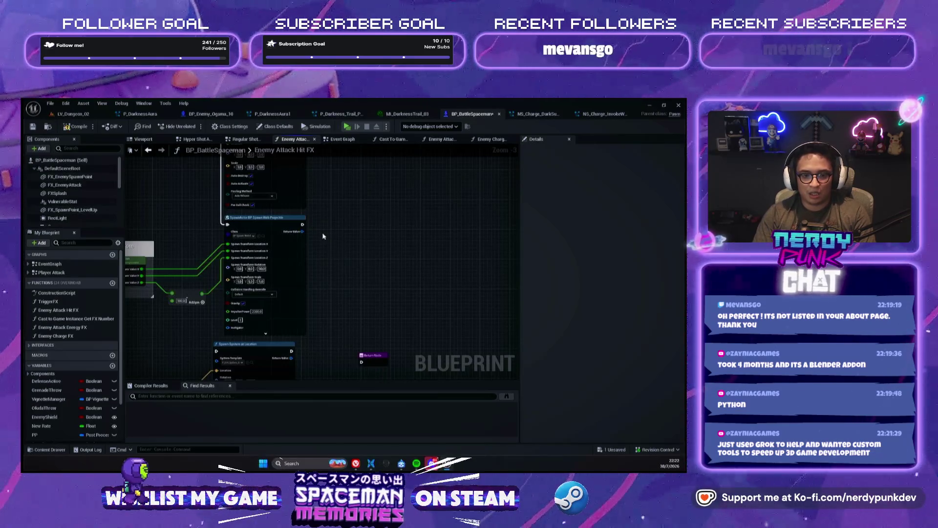
drag(323, 236, 292, 297)
scroll(295, 294, down, 1)
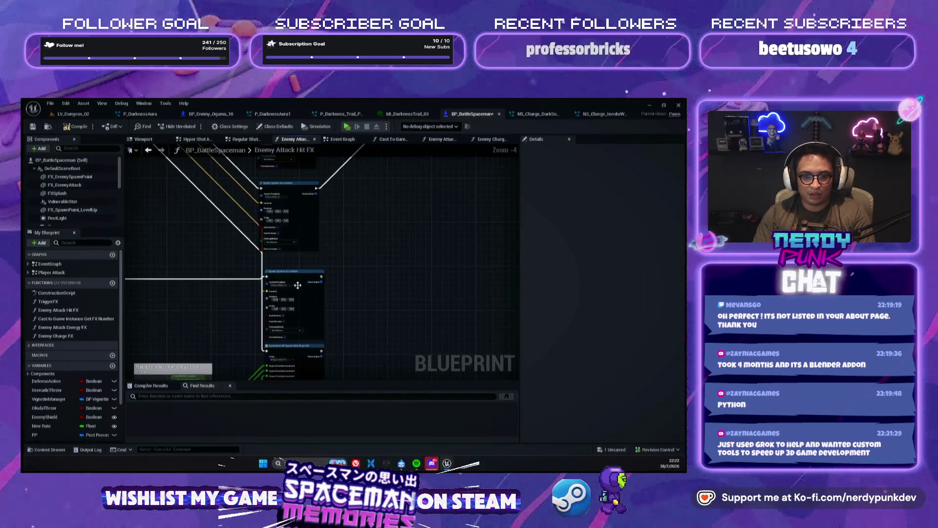
scroll(298, 285, up, 4)
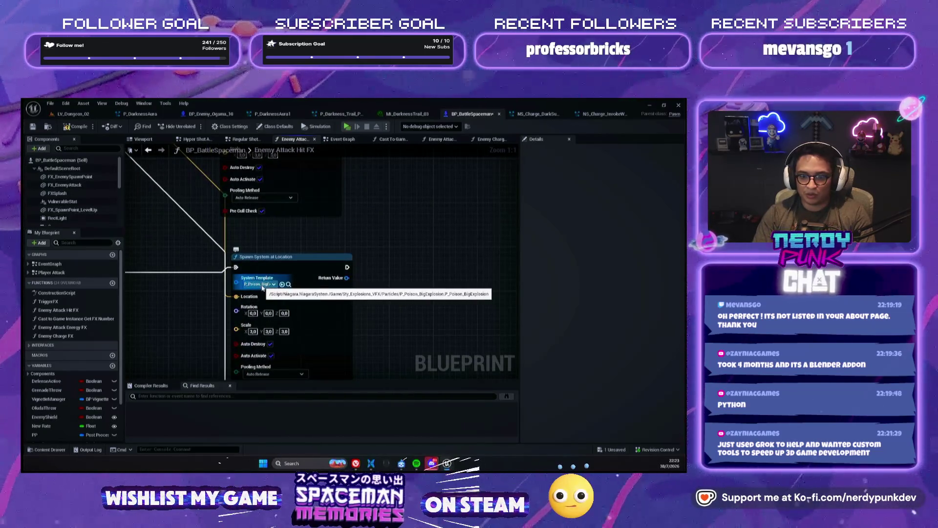
scroll(274, 298, down, 3)
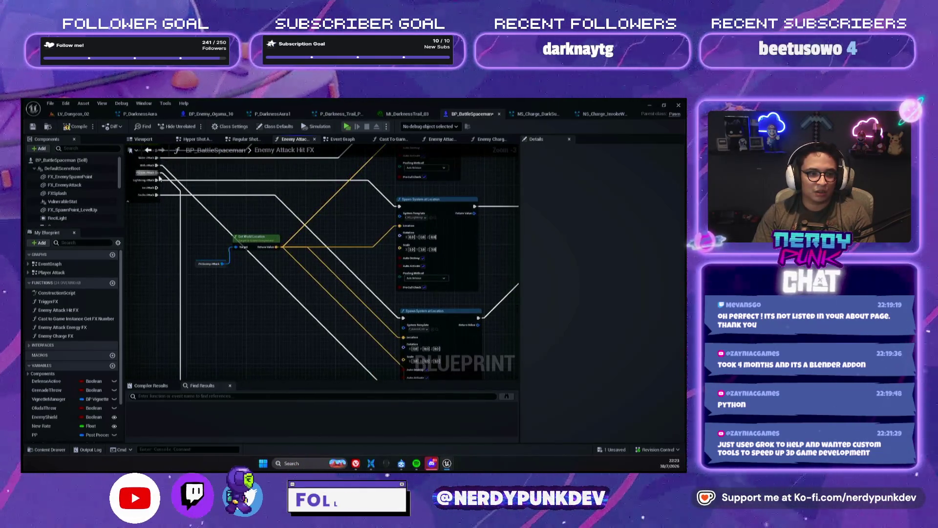
scroll(160, 179, up, 3)
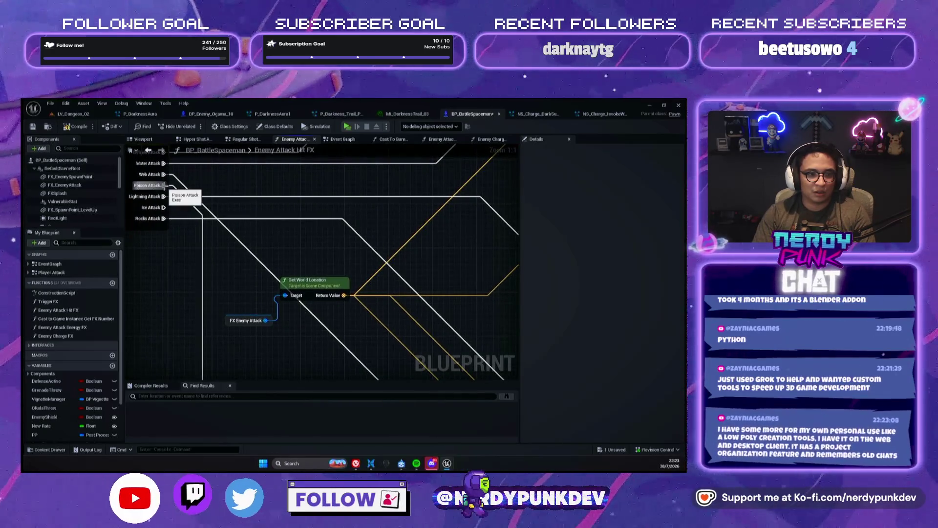
scroll(164, 186, down, 3)
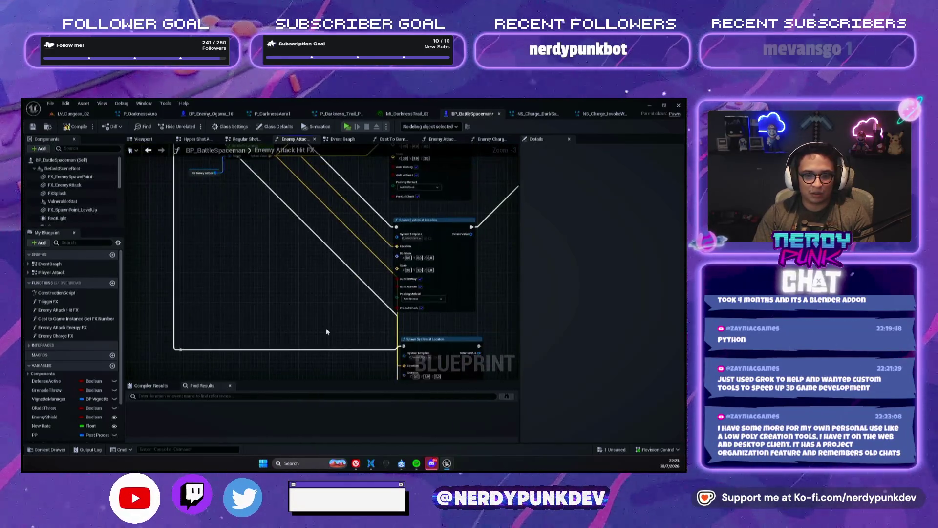
drag(327, 332, 254, 256)
mouse_move(448, 274)
mouse_down()
mouse_move(350, 293)
mouse_move(329, 311)
mouse_move(375, 191)
mouse_move(369, 166)
mouse_move(360, 218)
mouse_move(368, 244)
mouse_move(368, 163)
mouse_up()
scroll(316, 302, down, 2)
scroll(371, 249, up, 4)
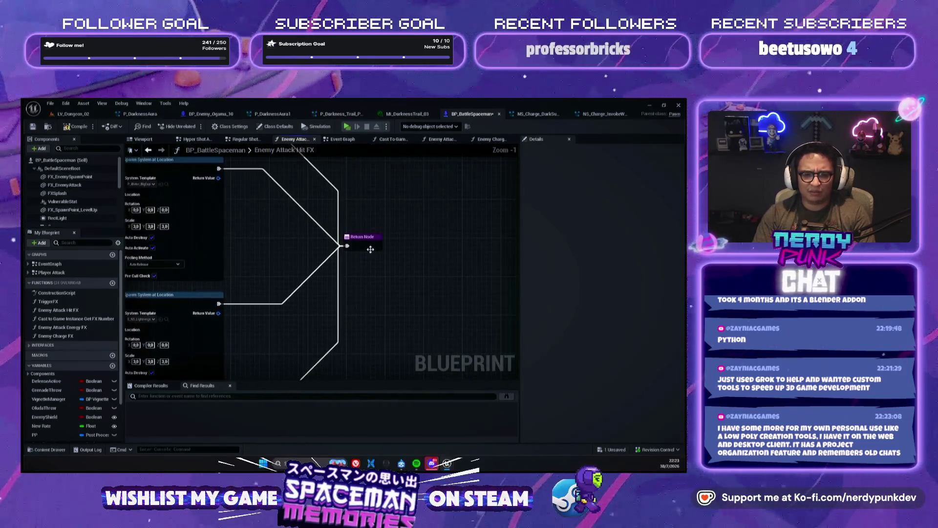
scroll(369, 245, down, 3)
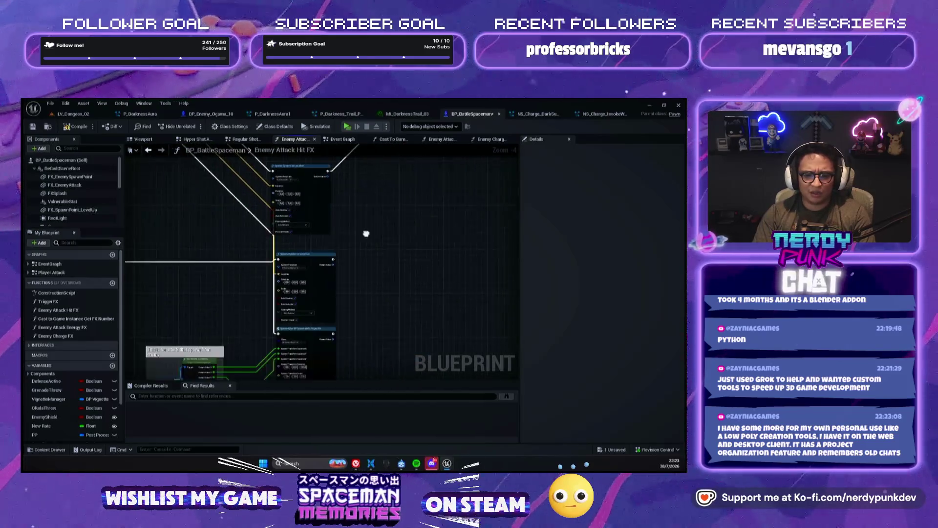
drag(366, 233, 388, 221)
mouse_move(384, 259)
mouse_down()
mouse_move(367, 282)
mouse_move(362, 244)
mouse_move(423, 310)
mouse_move(464, 268)
mouse_up()
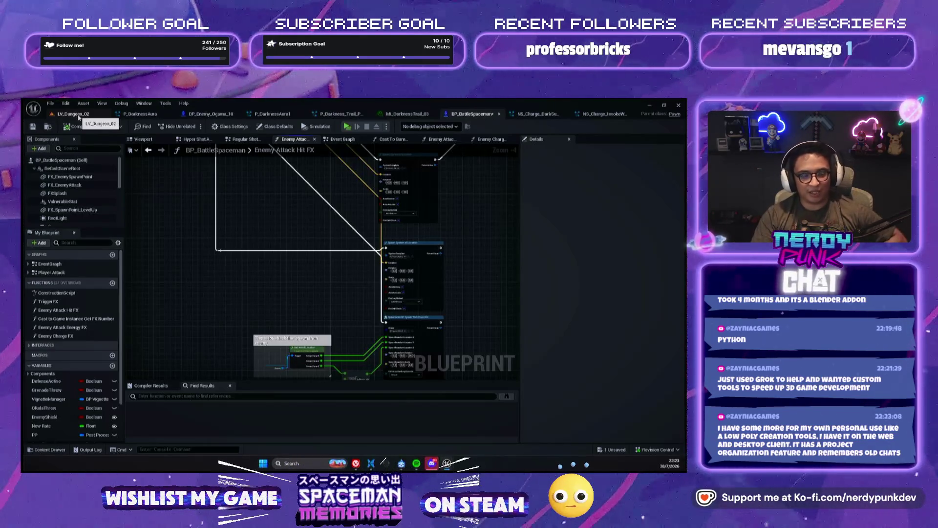
Play a standalone test battle, exit with Esc, and move the BP_BattleSpaceman tab beside the level.
click(79, 114)
click(229, 128)
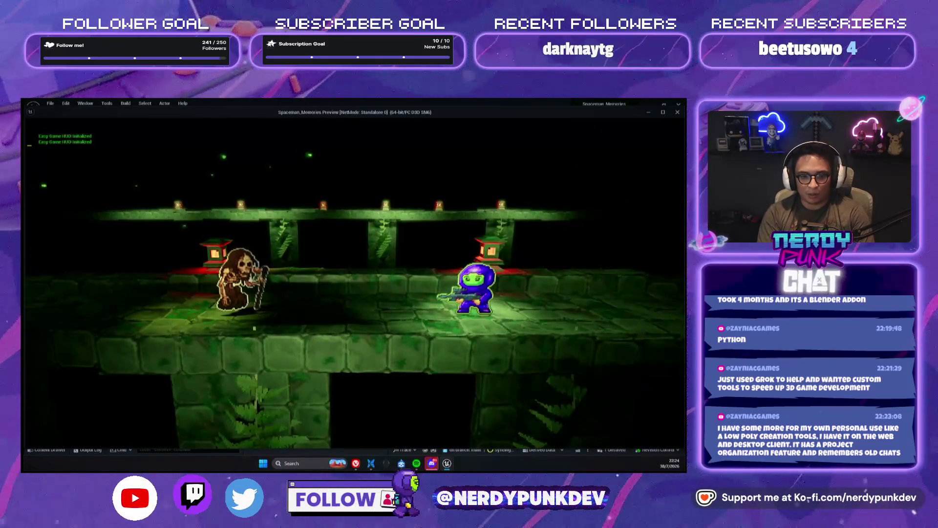
key(Return)
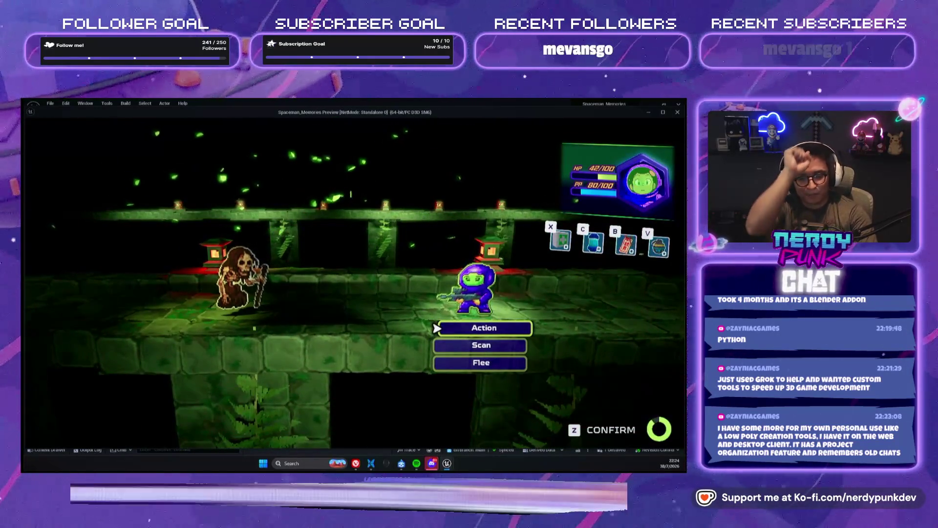
key(Escape)
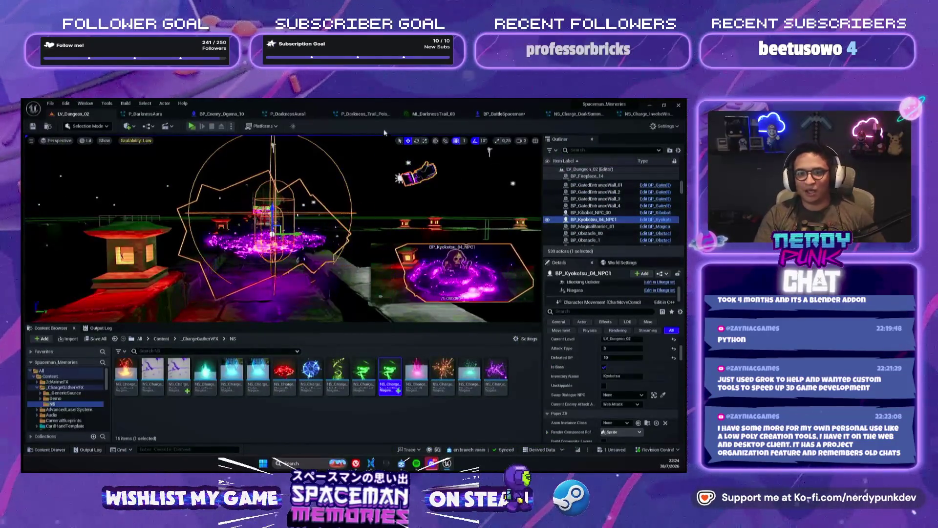
drag(504, 113, 155, 117)
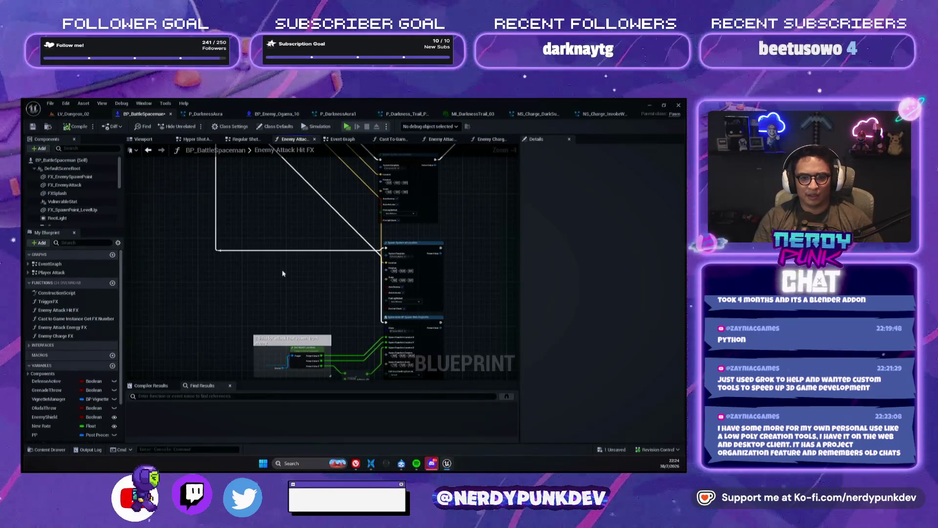
scroll(339, 298, up, 3)
drag(340, 298, 180, 283)
mouse_move(425, 303)
mouse_down()
mouse_move(430, 250)
mouse_move(497, 271)
mouse_up()
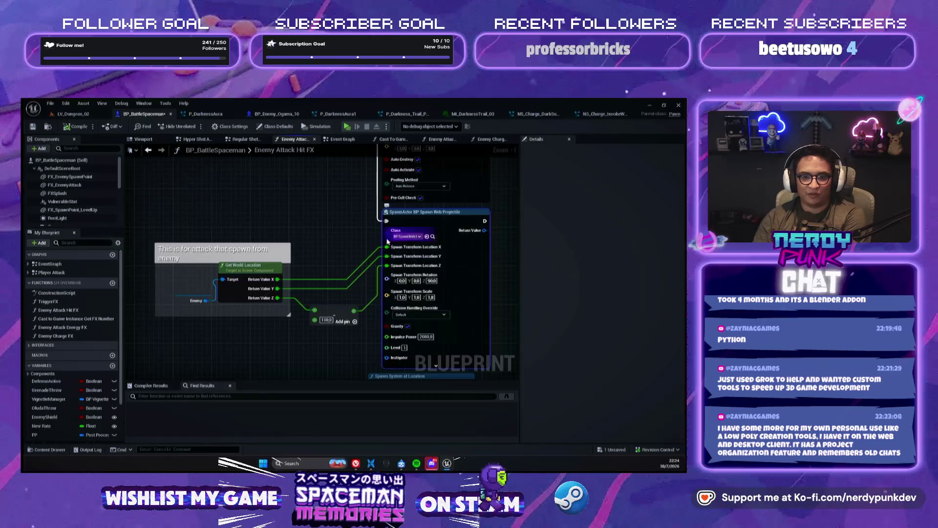
scroll(351, 229, down, 1)
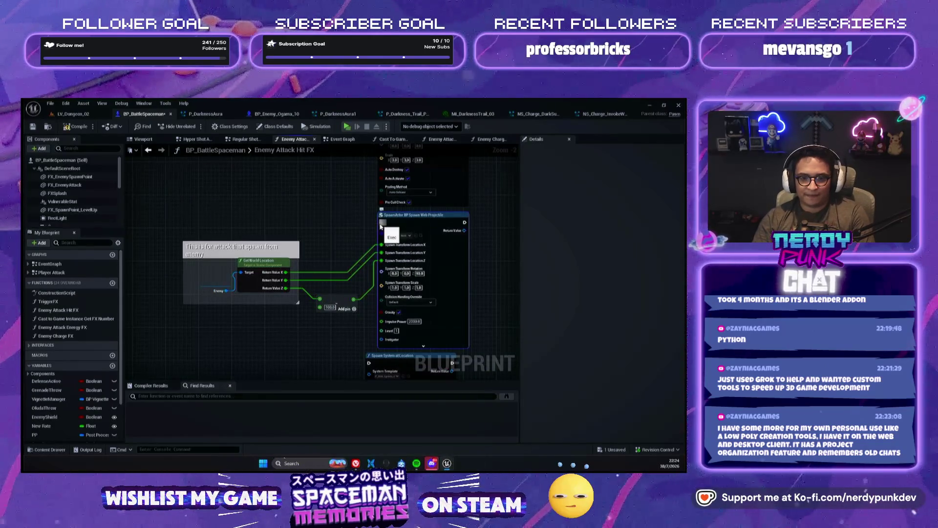
drag(380, 226, 402, 302)
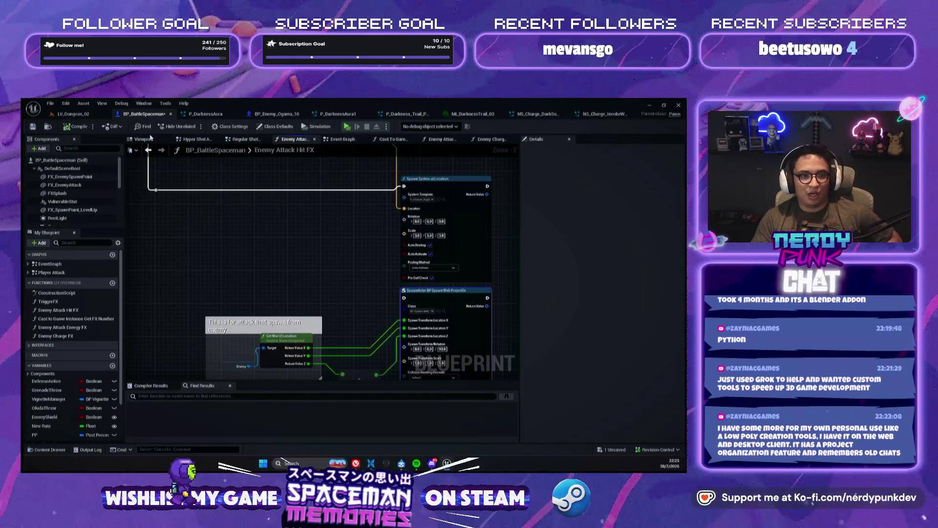
Open the Enemy Charge FX graph, then the Enemy Attack Energy FX graph, from the function list.
click(171, 142)
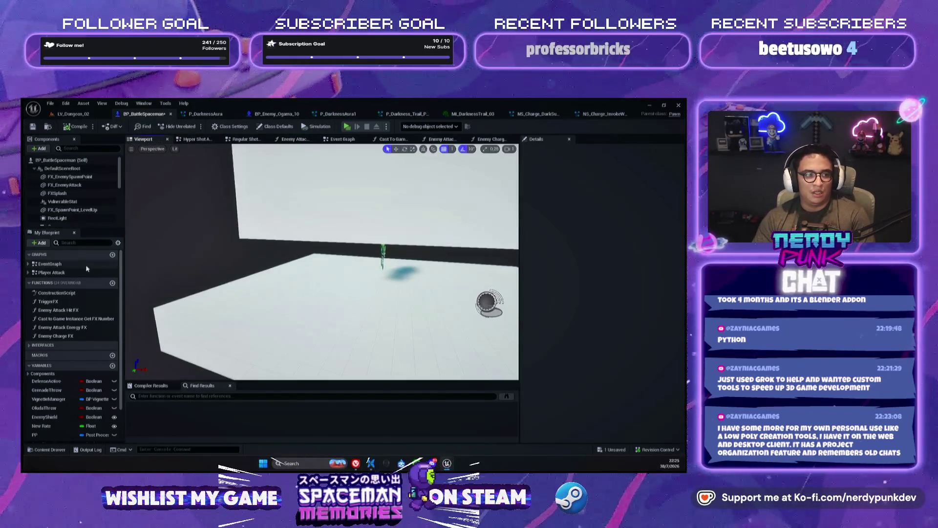
double_click(81, 336)
scroll(182, 210, down, 1)
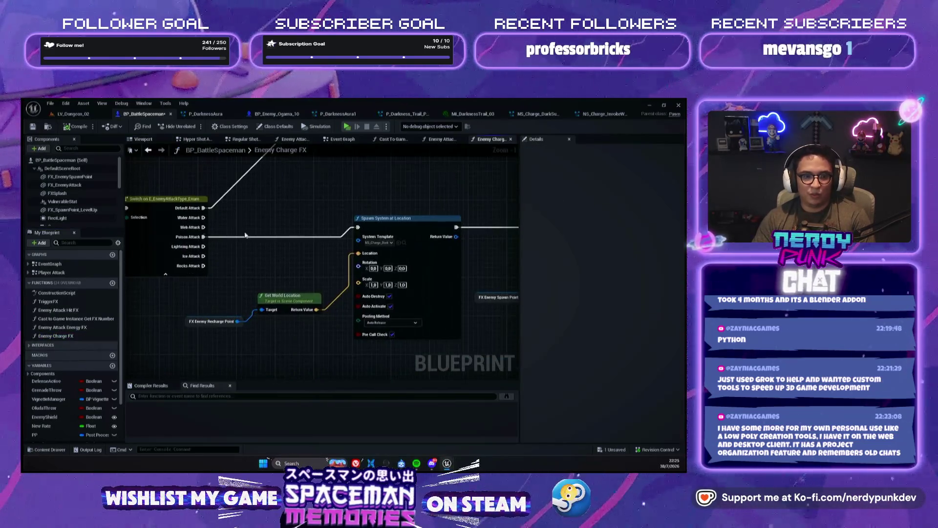
scroll(182, 210, up, 1)
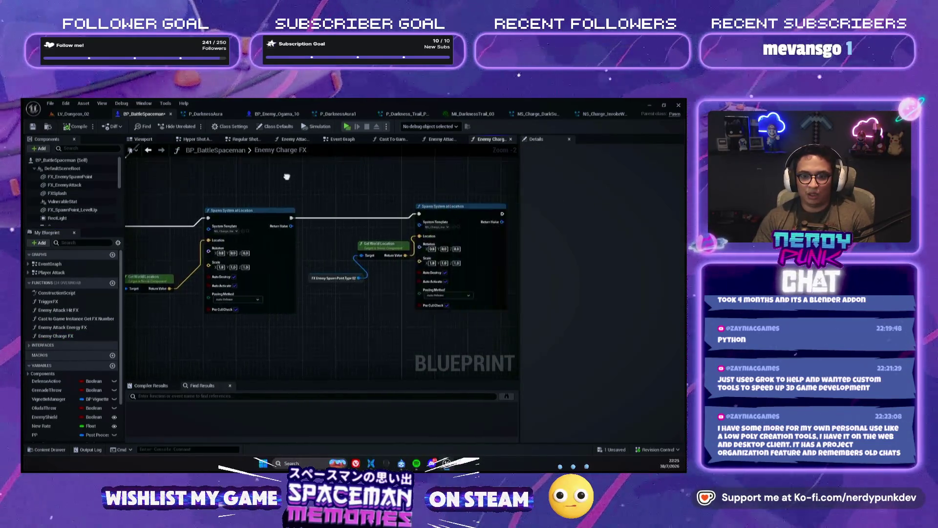
scroll(164, 203, down, 1)
scroll(164, 202, up, 2)
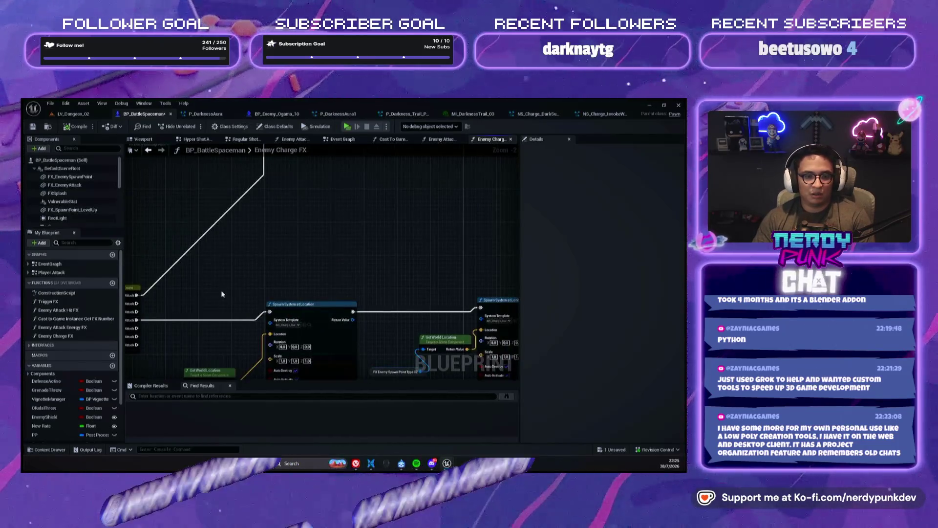
scroll(222, 297, down, 2)
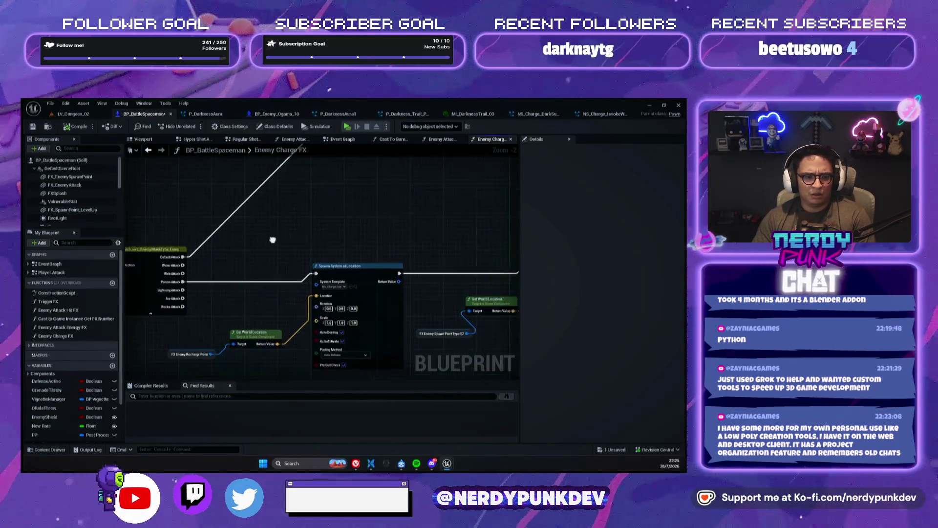
double_click(78, 327)
Select a projectile spawn node group and bring the attack-type switch's wires into view.
scroll(324, 211, up, 2)
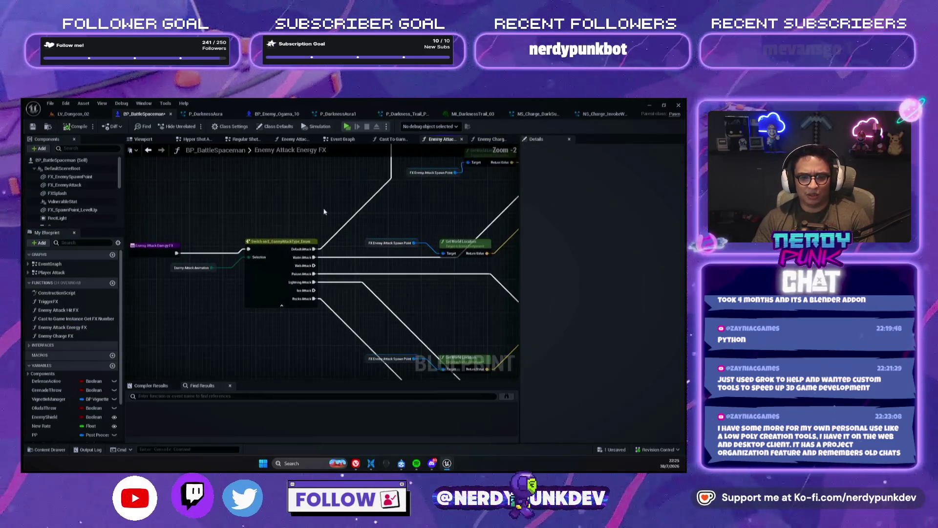
scroll(380, 268, down, 2)
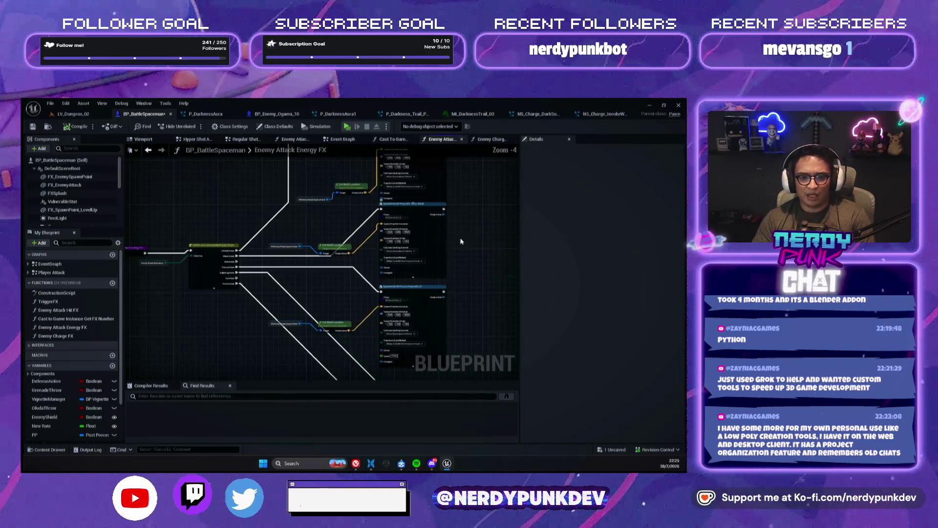
scroll(282, 311, up, 2)
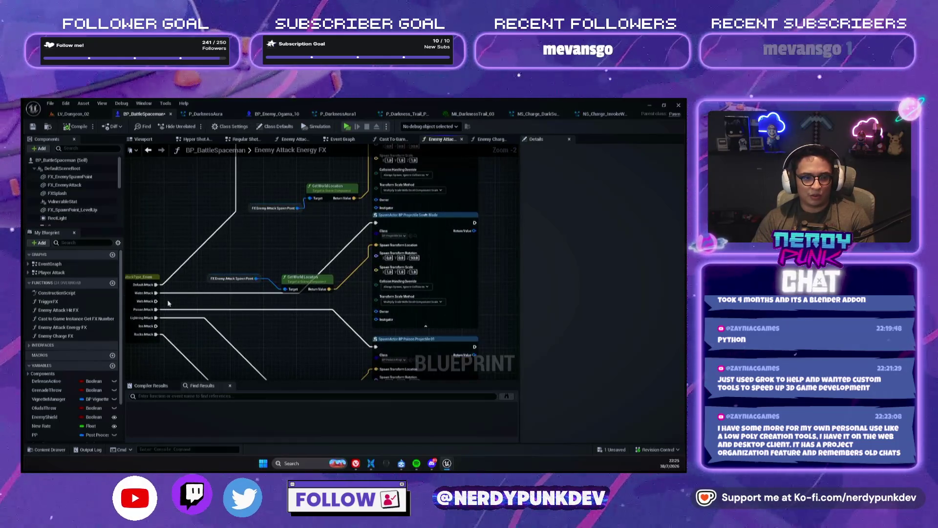
scroll(505, 258, down, 1)
mouse_move(465, 334)
mouse_down()
mouse_move(217, 231)
mouse_move(185, 123)
mouse_move(195, 132)
mouse_up()
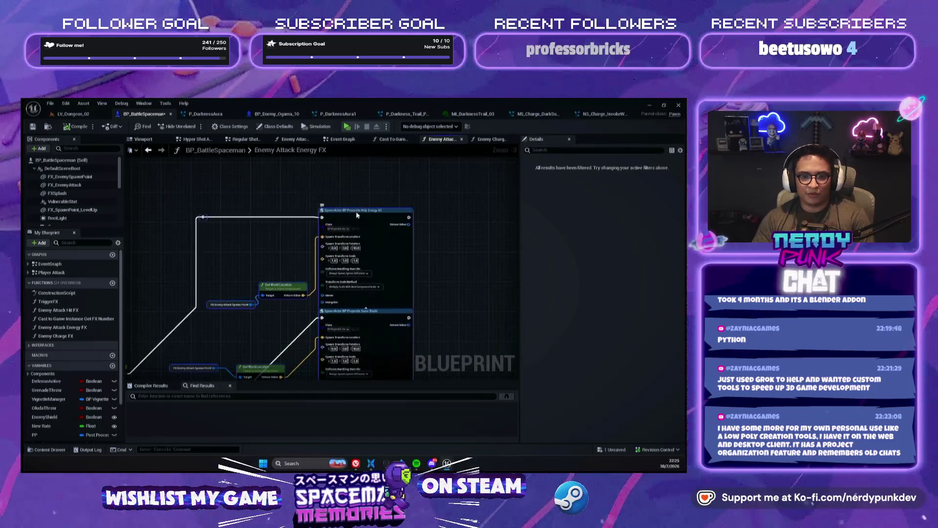
mouse_move(326, 309)
mouse_down()
mouse_move(369, 330)
mouse_move(380, 320)
mouse_move(384, 237)
mouse_move(421, 186)
mouse_up()
scroll(347, 215, down, 2)
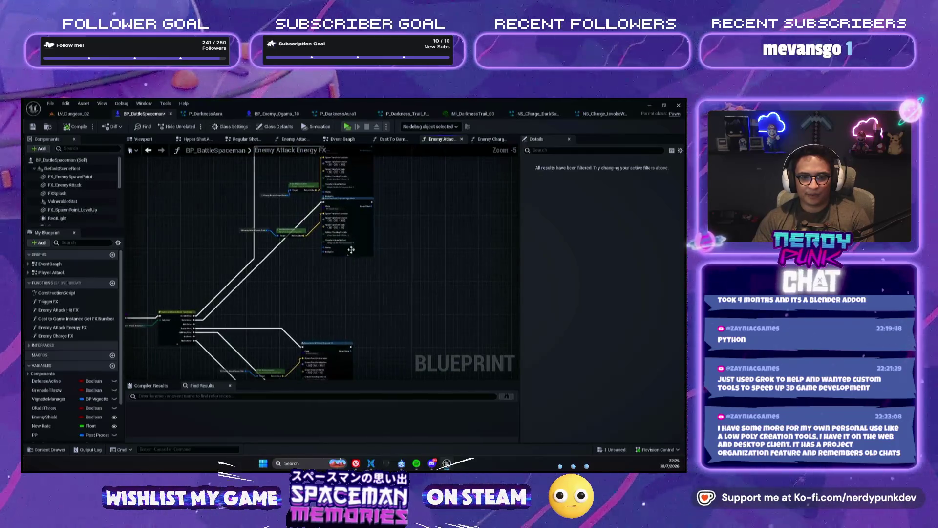
scroll(326, 285, up, 1)
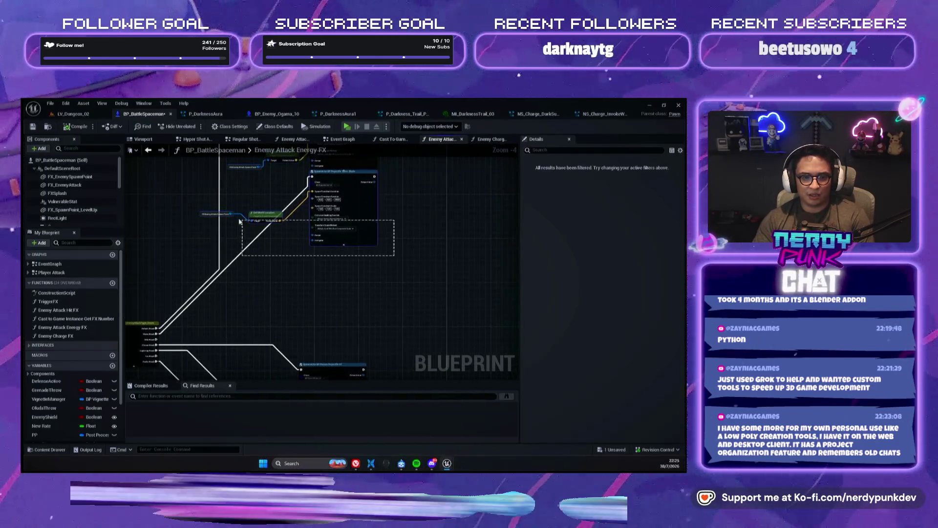
Duplicate the SpawnActor and location nodes, shift the copy left, and wire Web Attack into it.
drag(248, 242, 256, 202)
key(ctrl+v)
drag(404, 238, 333, 238)
scroll(333, 238, up, 3)
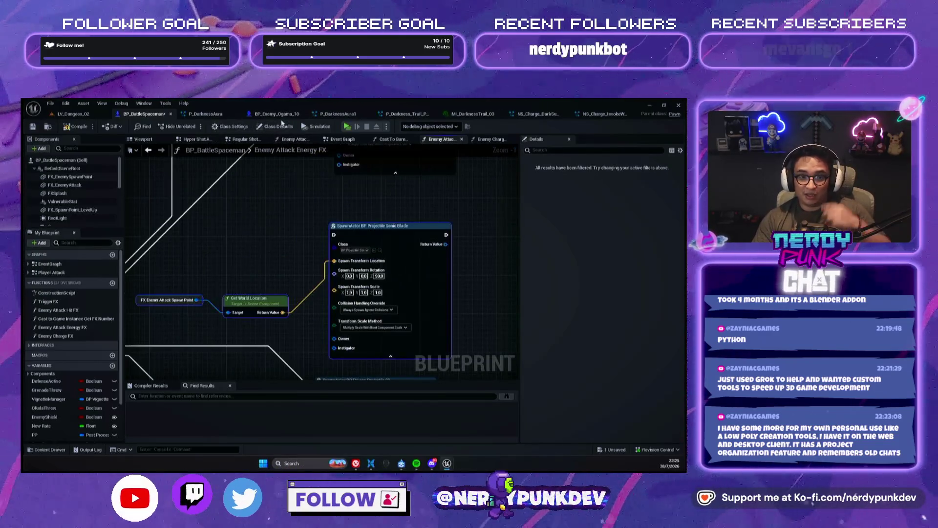
mouse_move(259, 255)
mouse_down()
mouse_move(279, 220)
mouse_move(365, 220)
mouse_up()
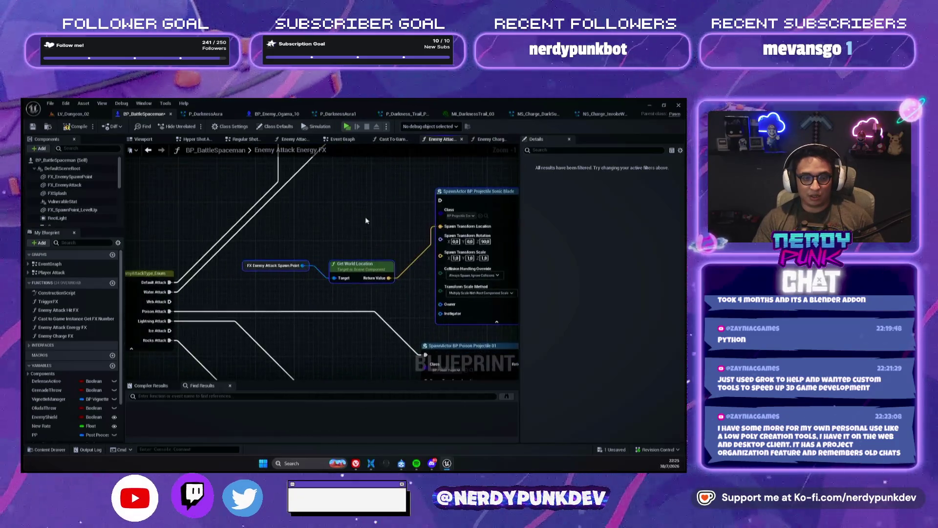
drag(170, 301, 440, 200)
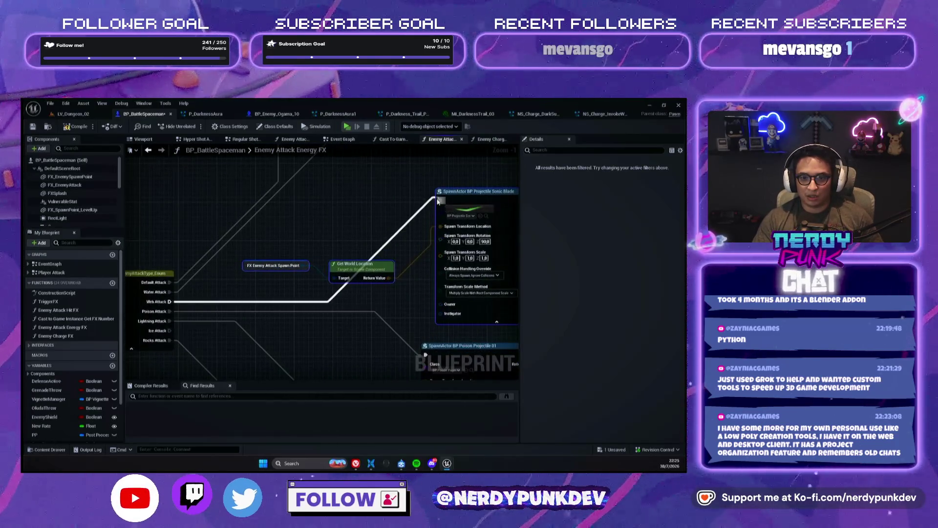
drag(422, 231, 350, 210)
Set the copied SpawnActor's class to BP_Spawn_WebProjectile and compile BP_BattleSpaceman.
click(388, 194)
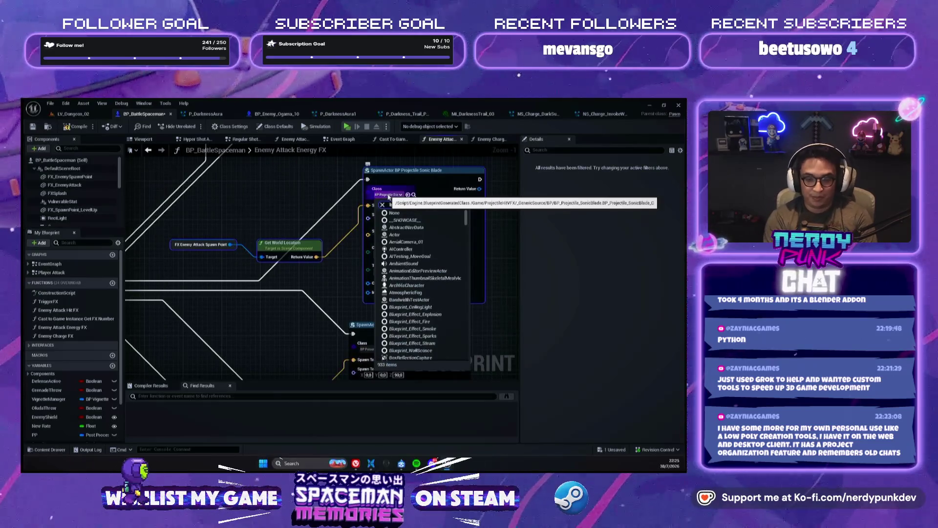
text(bp)
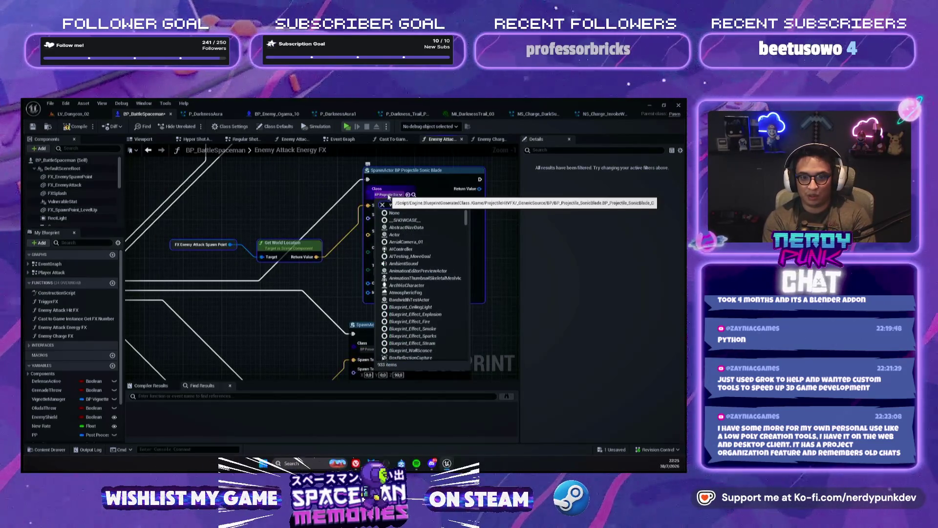
key(BackSpace)
key(BackSpace)
text(webp)
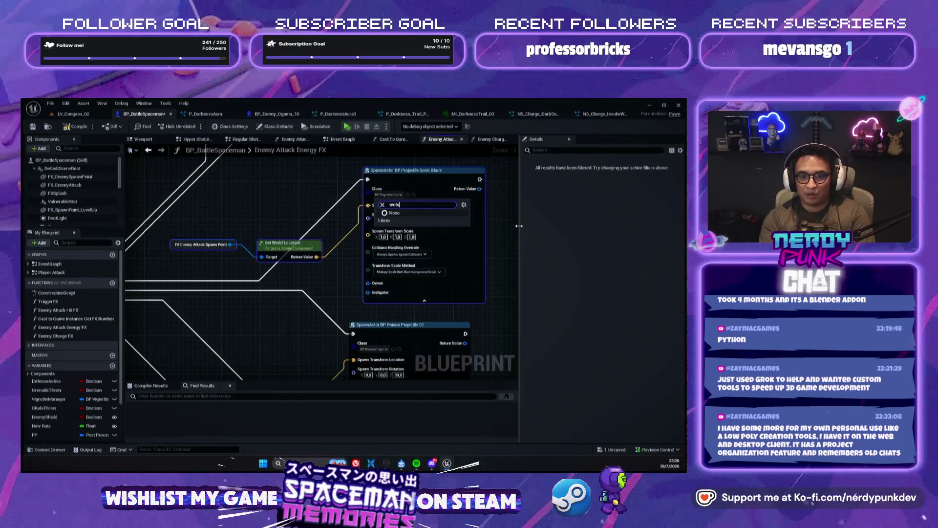
key(BackSpace)
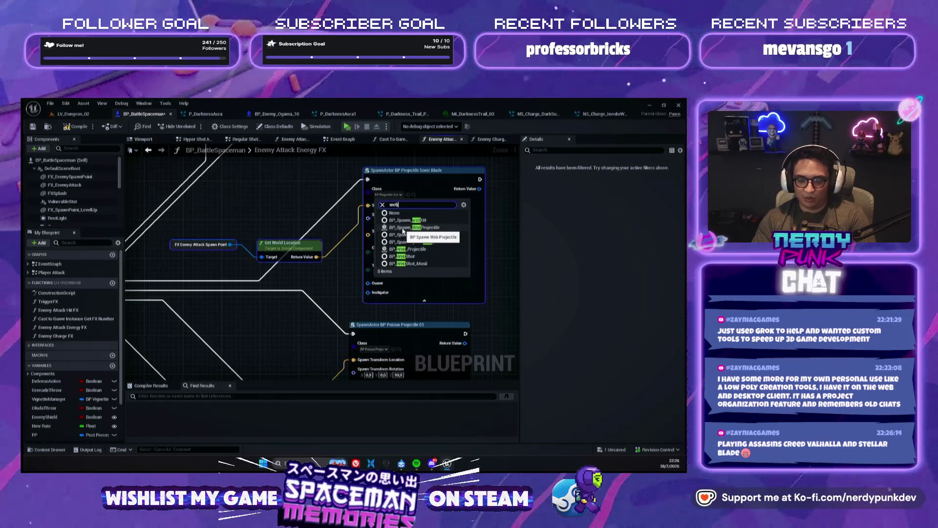
click(403, 228)
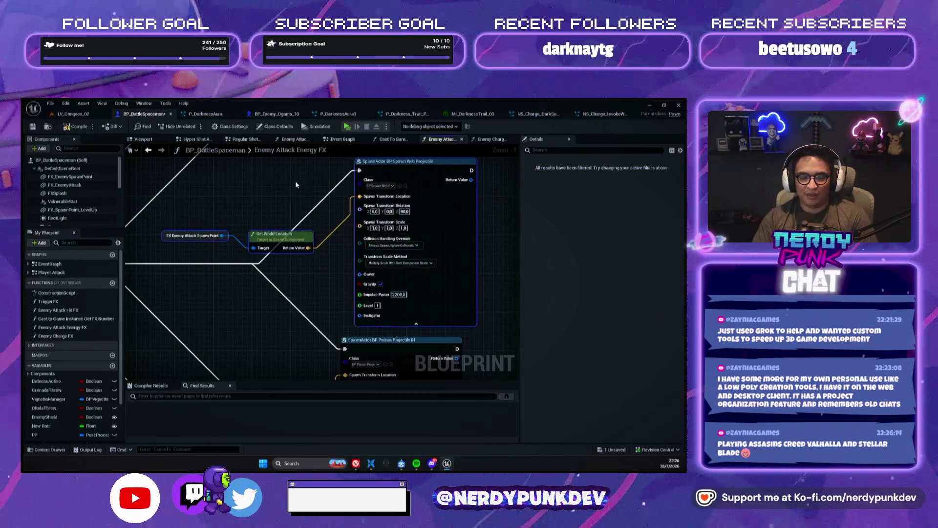
click(73, 130)
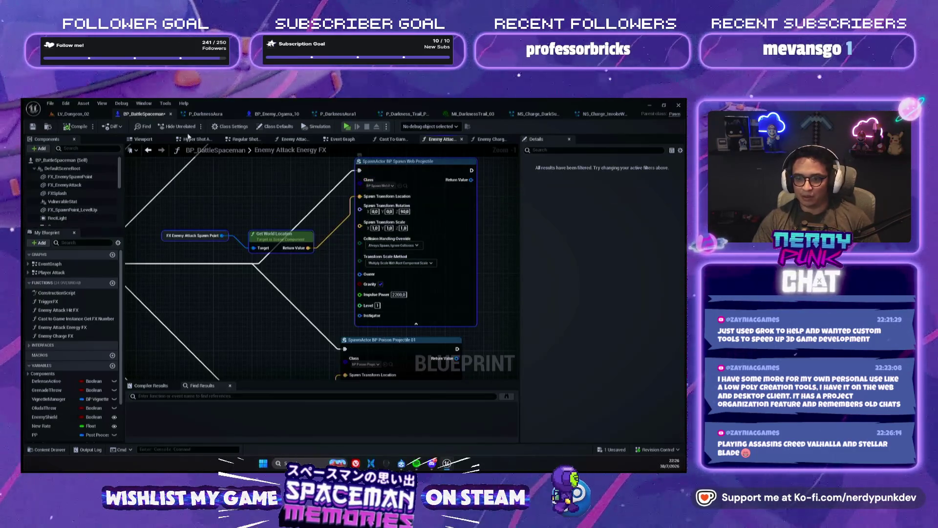
click(92, 117)
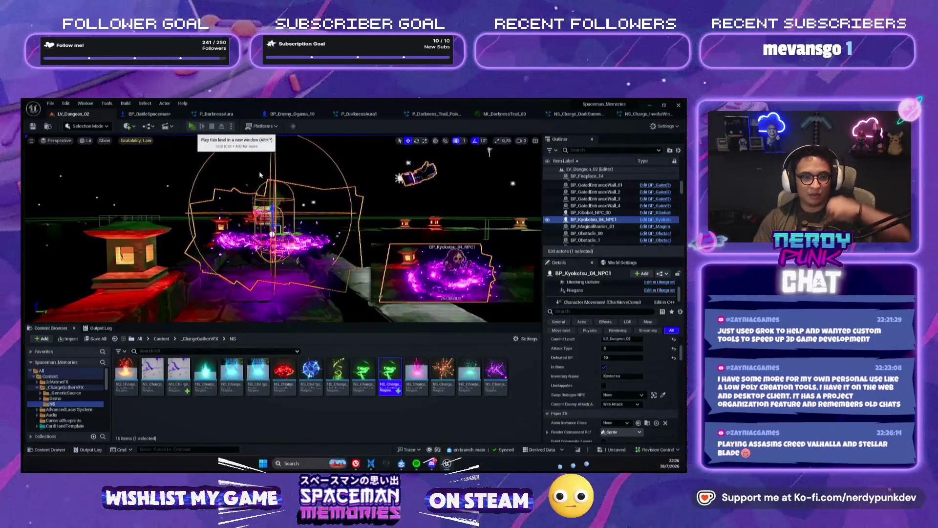
Fight Kyokotsu in standalone, firing a perfectly timed charged shot, then close the preview with Esc.
click(195, 126)
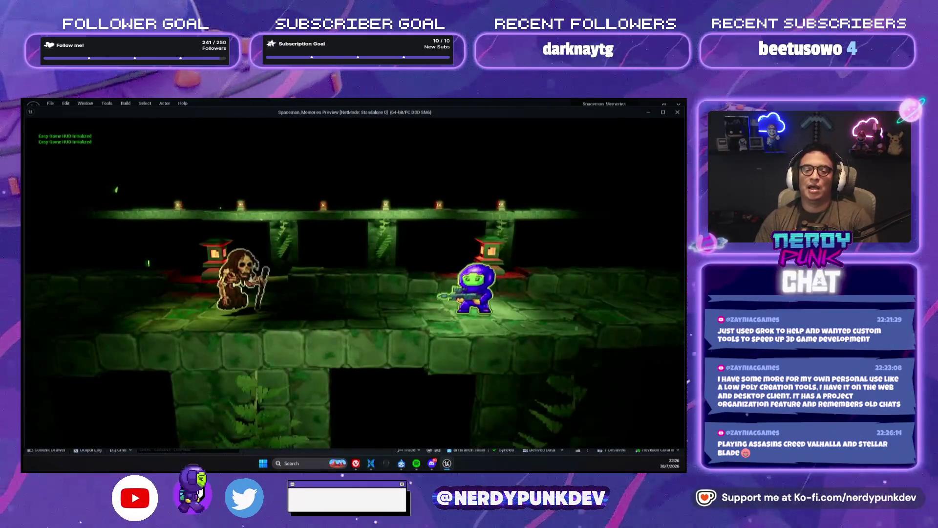
key(Return)
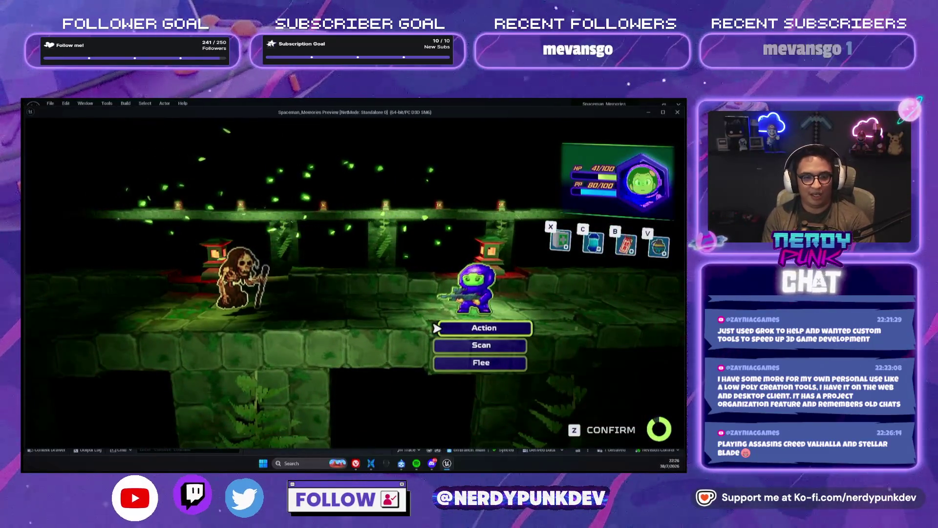
key(z)
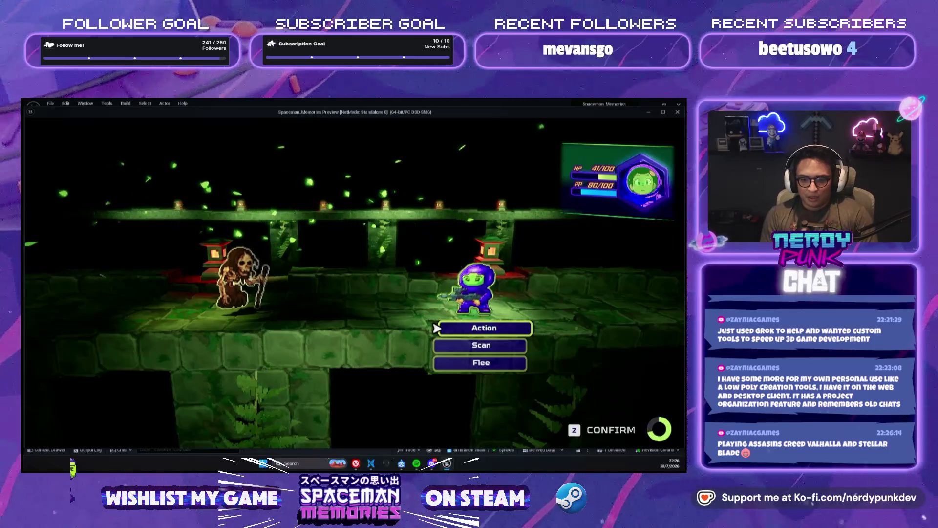
key(z)
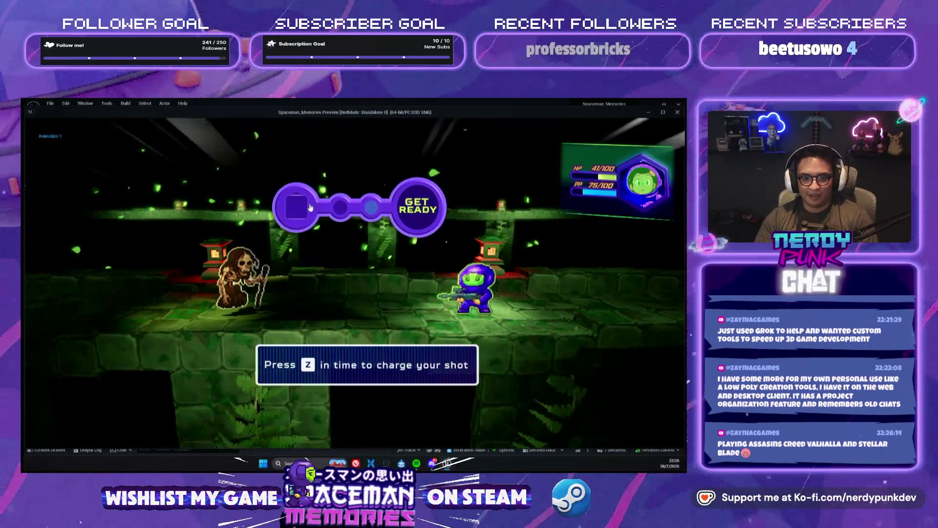
key(z)
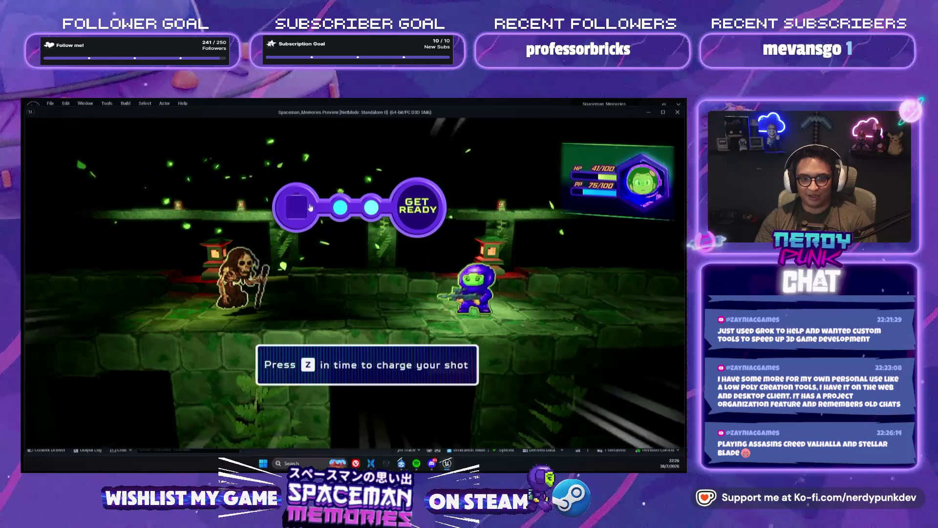
key(z)
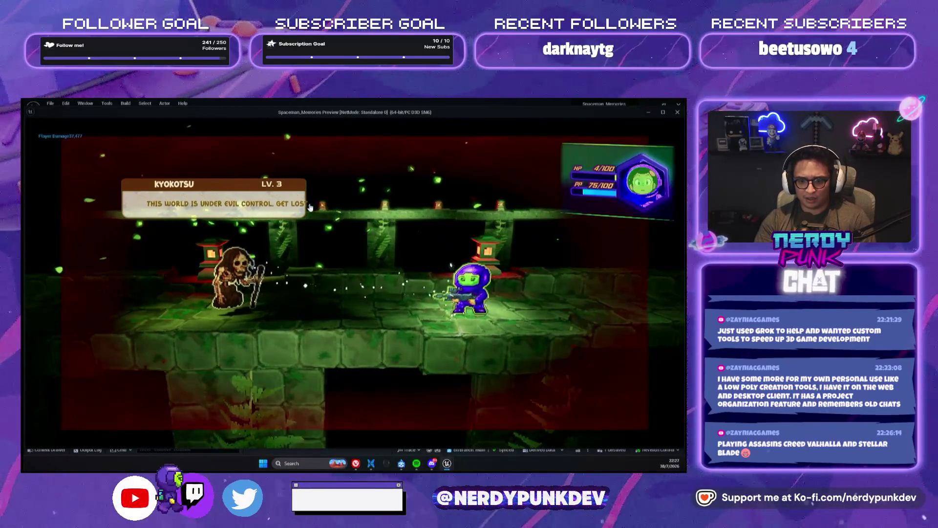
key(Escape)
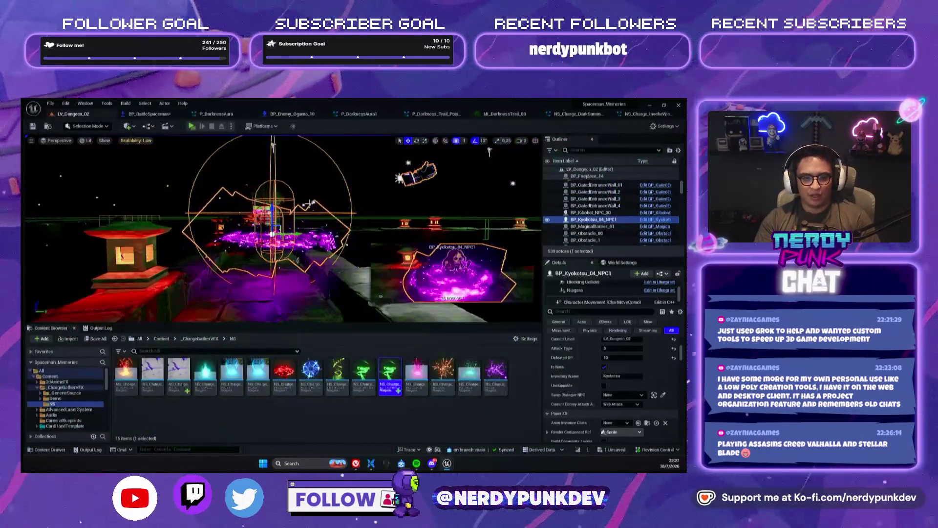
Check the BP_BattleSpaceman graph, run another standalone test, then reopen the web spawn node's class choices.
click(163, 114)
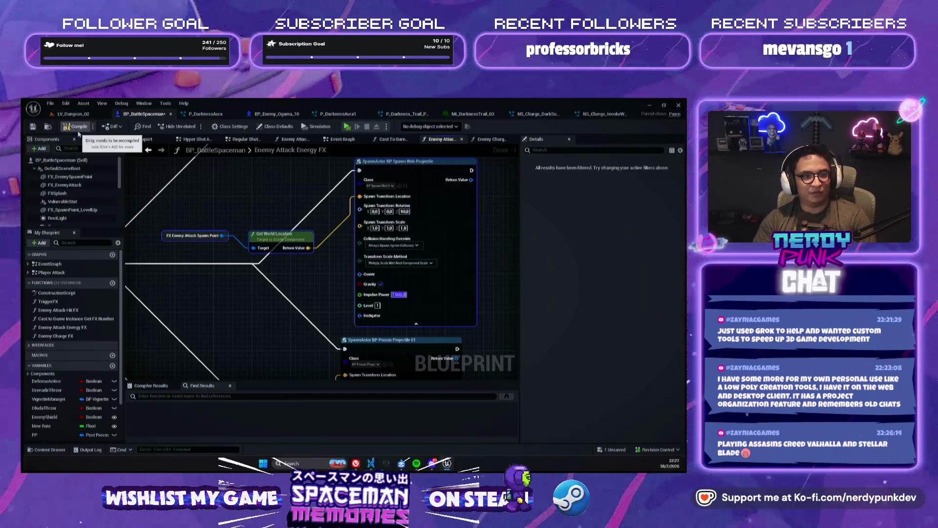
click(70, 114)
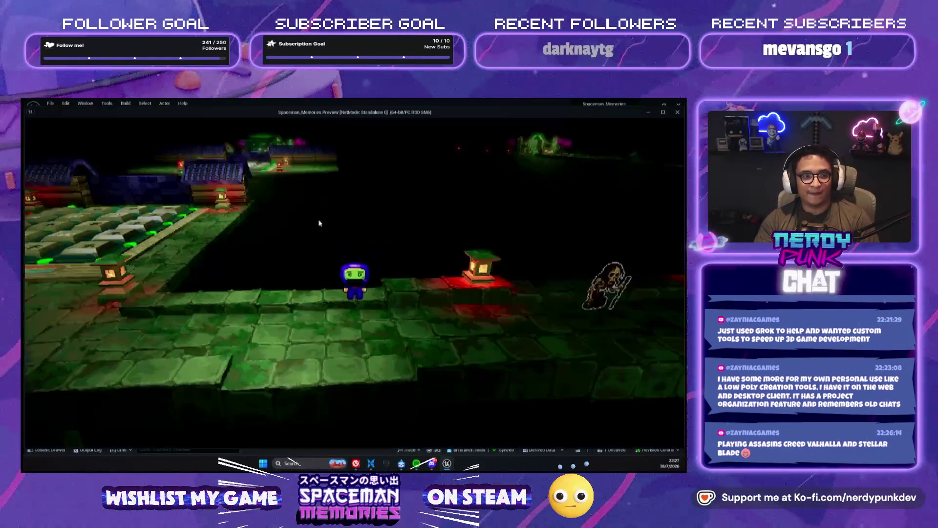
click(191, 126)
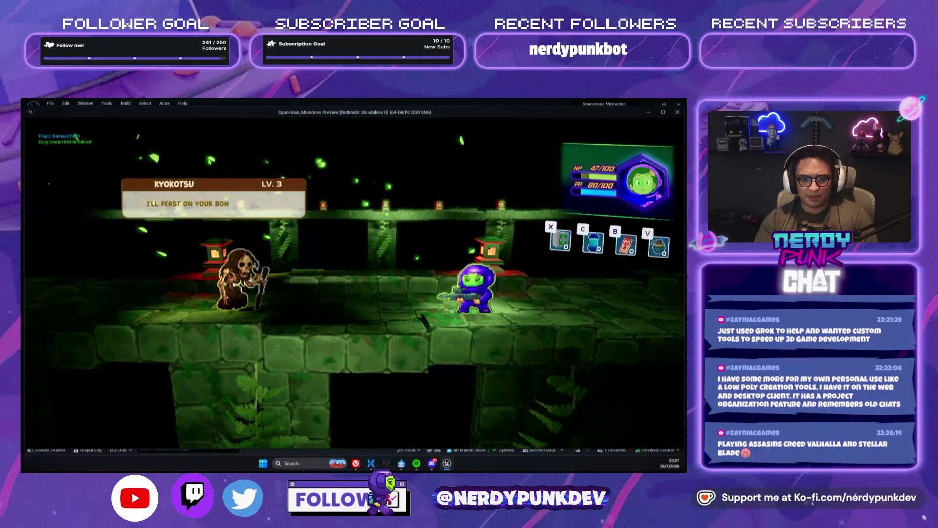
key(Escape)
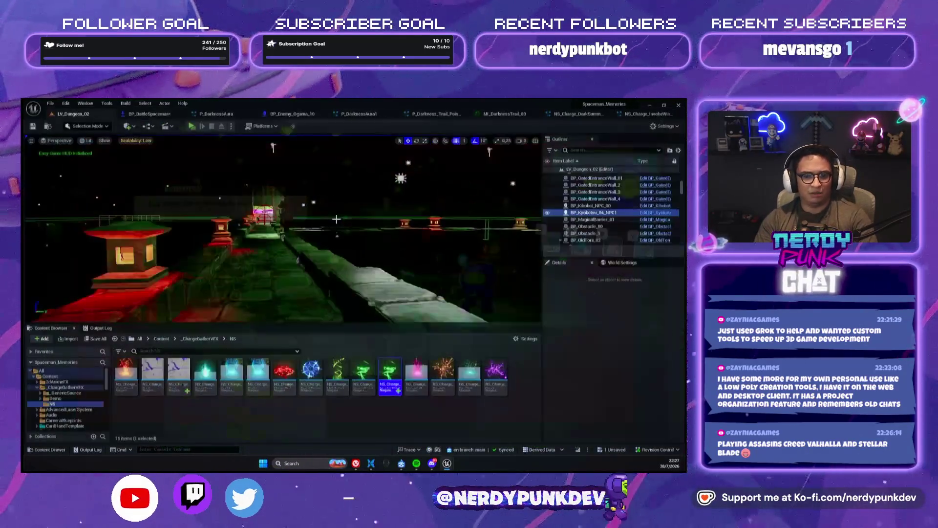
click(149, 114)
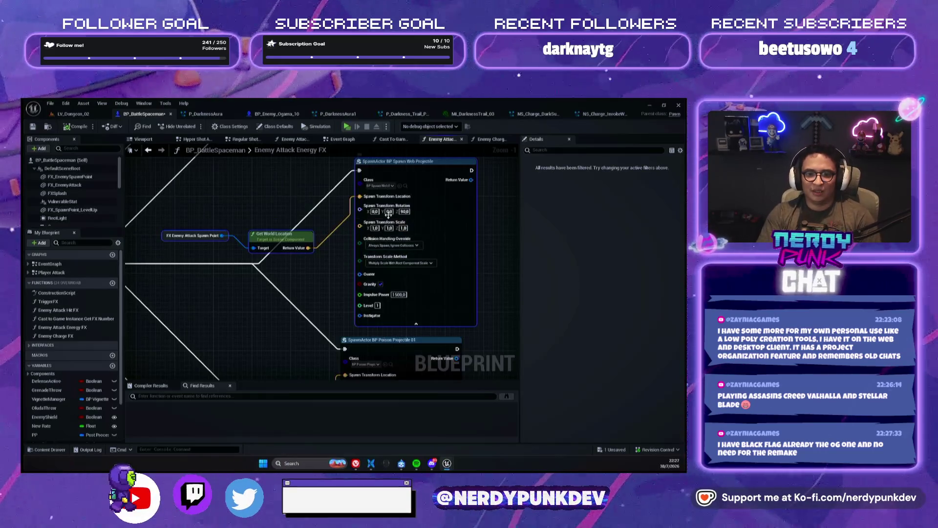
click(380, 186)
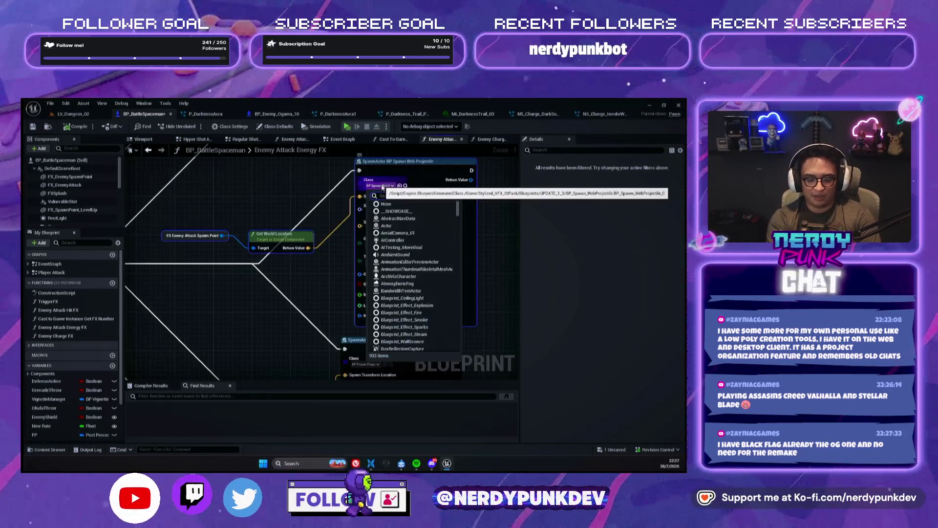
Set the existing web spawn node's class to BP_Web_Projectile.
text(web)
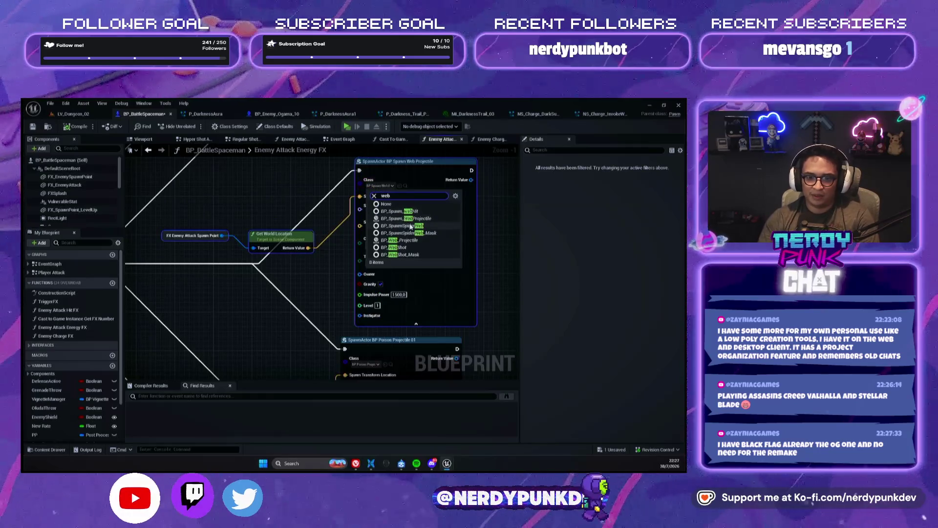
click(403, 218)
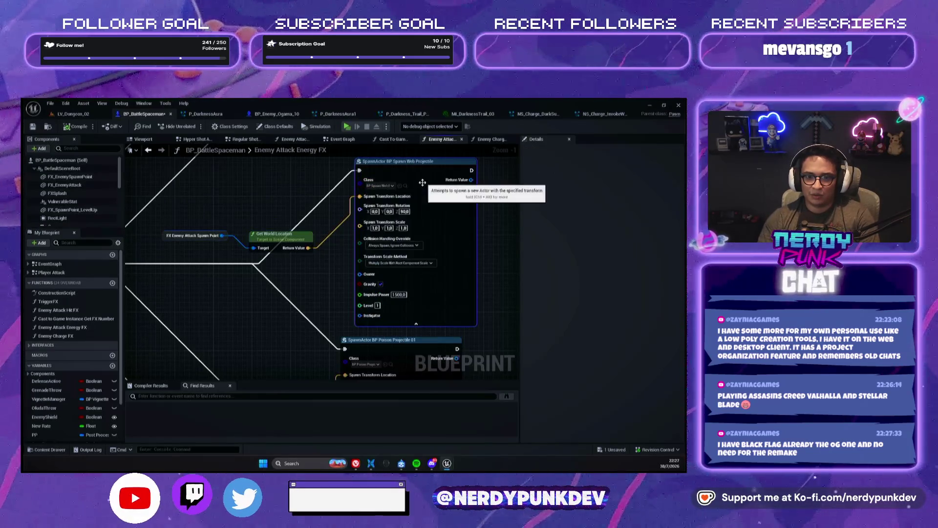
click(390, 187)
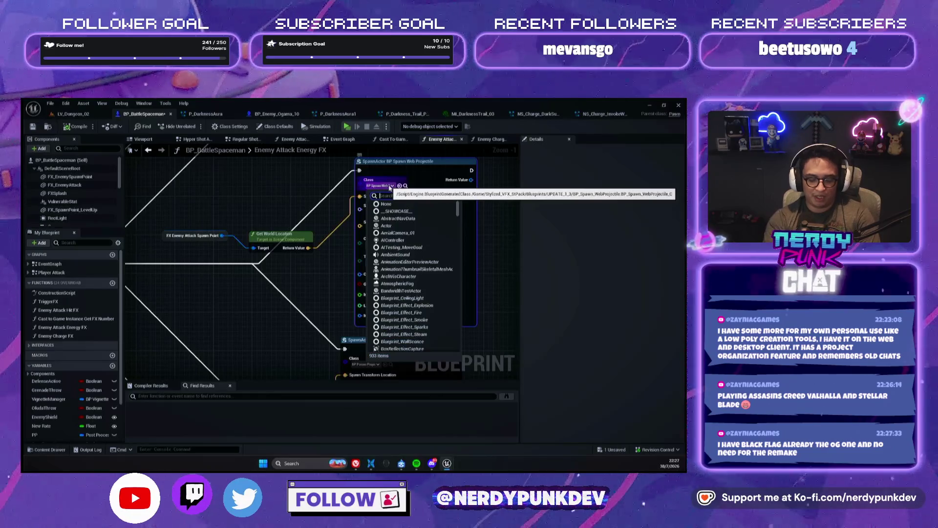
text(web)
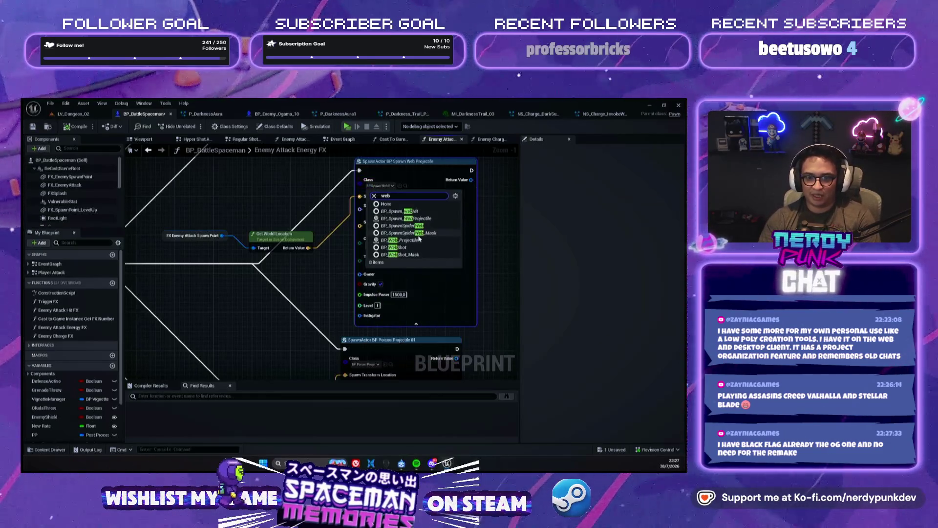
click(417, 241)
click(75, 126)
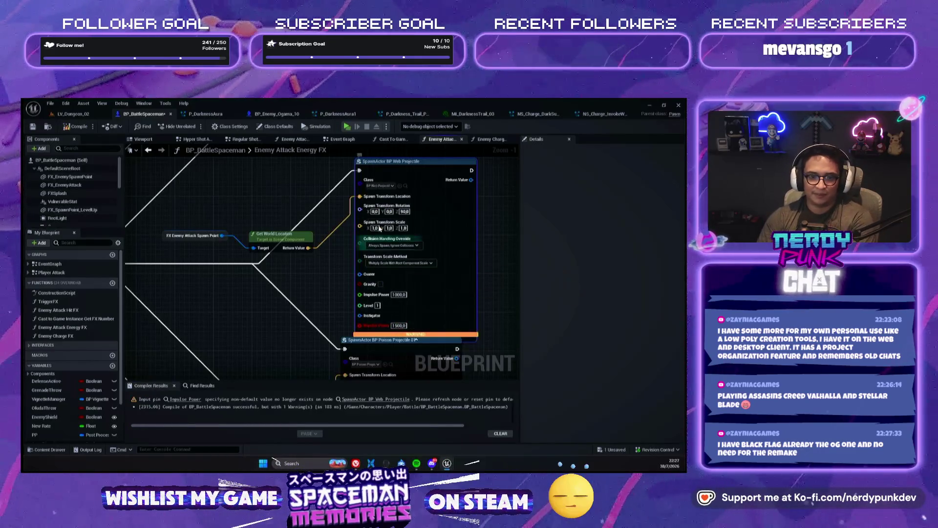
Replace the old node with a new Spawn Actor from Class set to BP_Web_Projectile, moved into place.
key(Delete)
right_click(361, 234)
text(spaw)
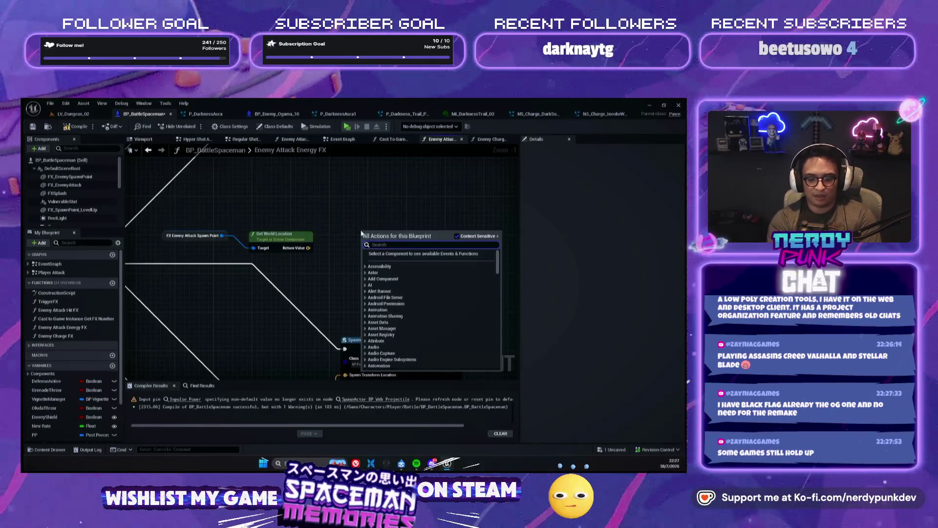
text(n ac)
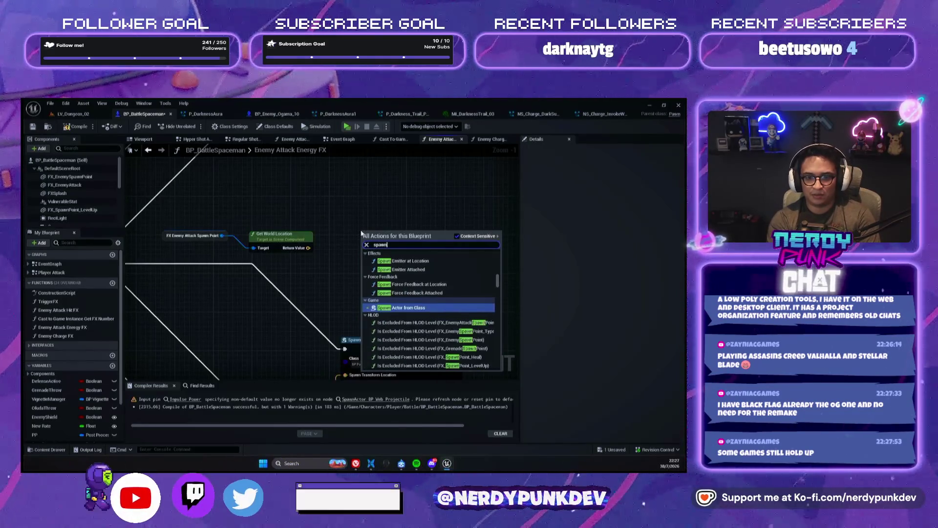
key(Return)
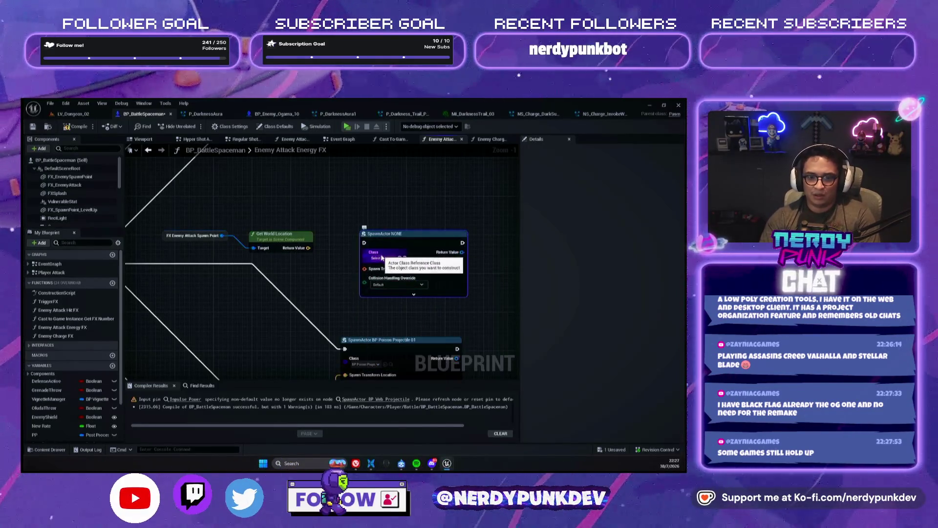
click(383, 257)
text(web)
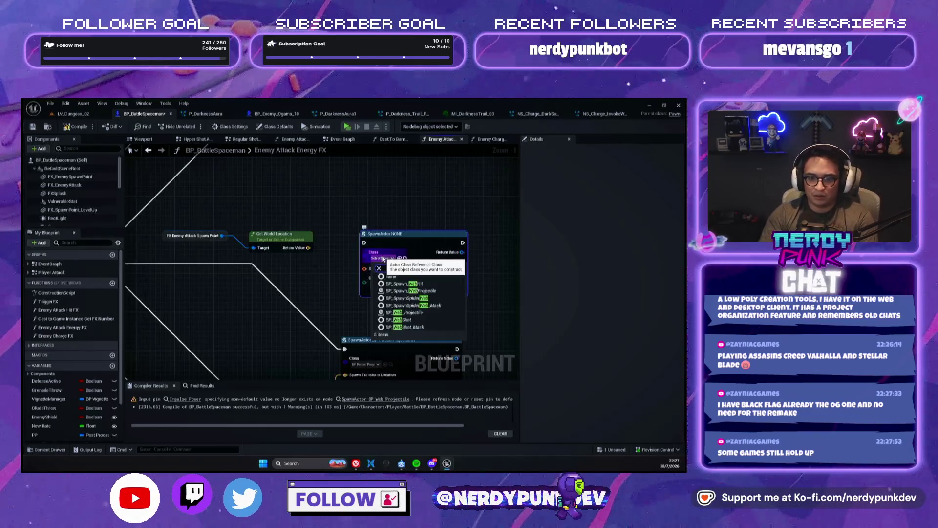
click(405, 312)
drag(409, 240, 397, 196)
drag(204, 267, 301, 268)
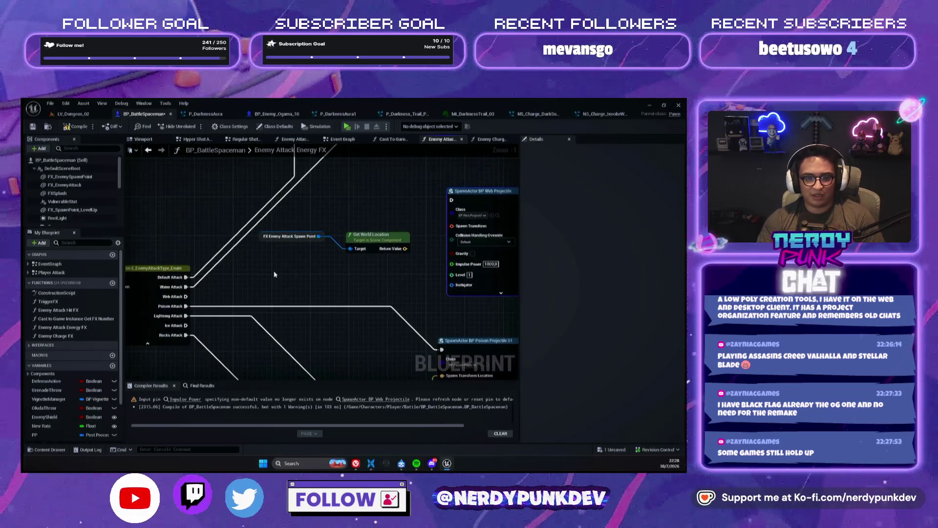
Wire Web Attack to the web projectile spawn, split its transform, feed world location, and test.
mouse_move(186, 296)
mouse_down()
mouse_move(391, 205)
mouse_move(451, 200)
mouse_up()
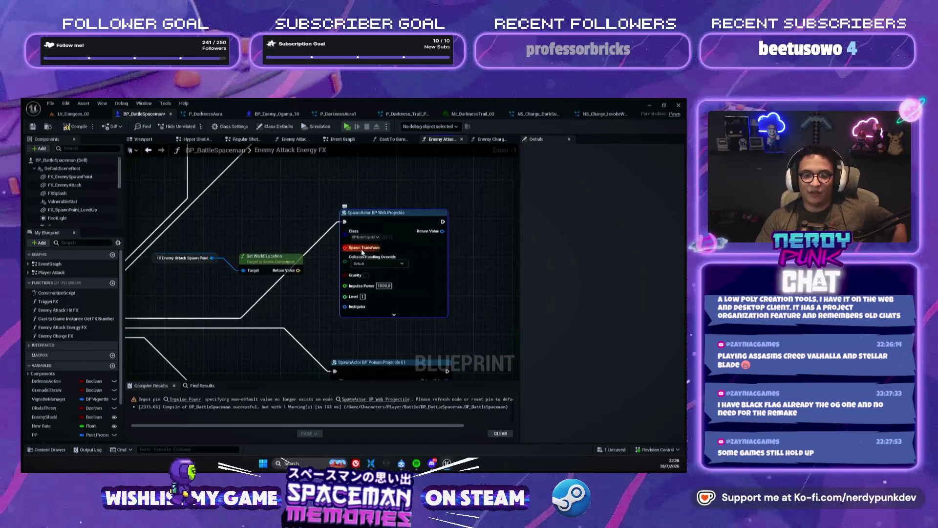
right_click(361, 248)
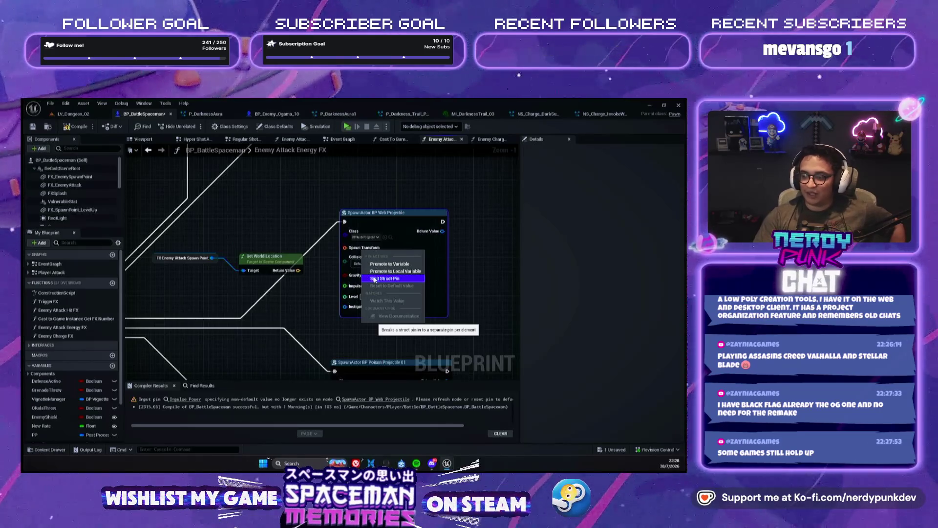
click(372, 278)
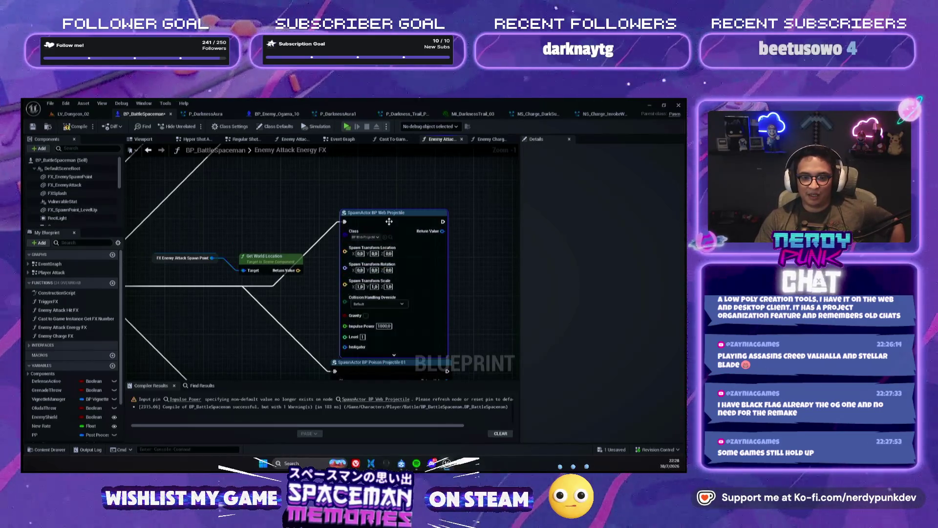
drag(298, 270, 350, 214)
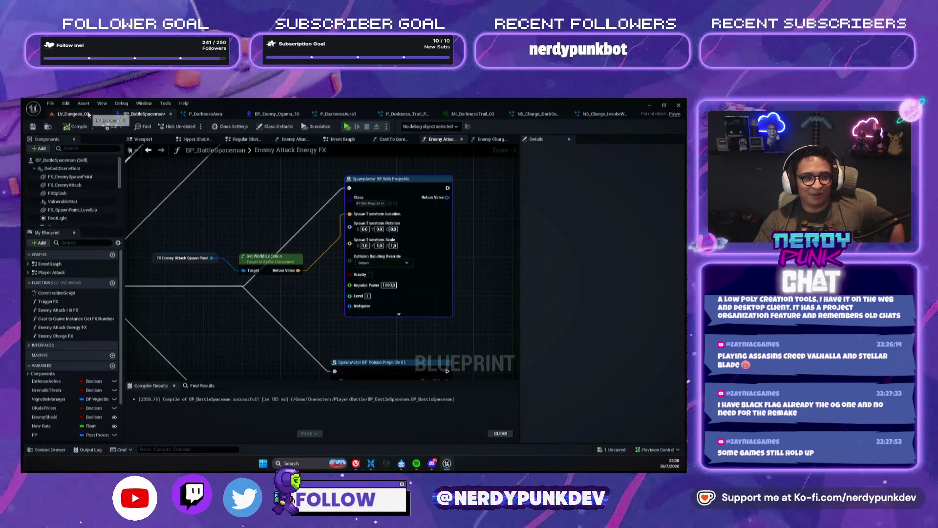
click(73, 114)
click(194, 127)
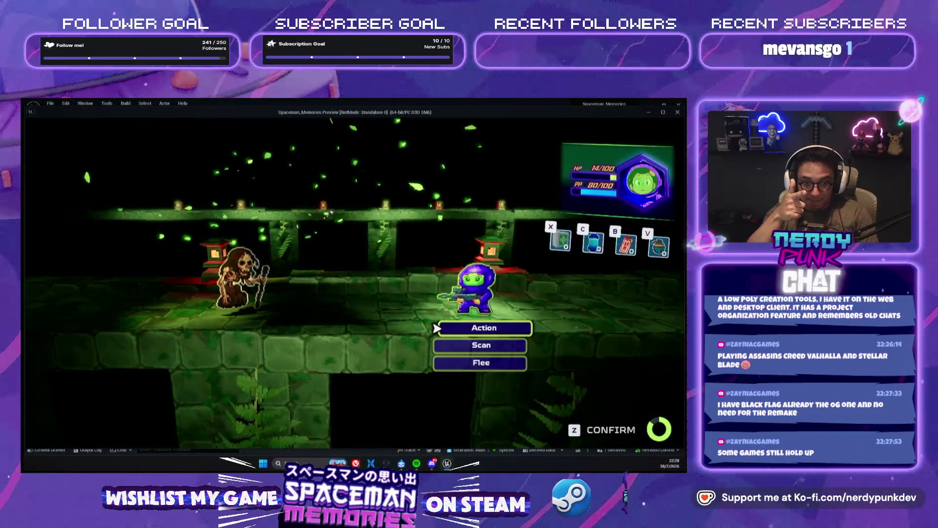
Set the web projectile's Z spawn rotation to -90, retest the battle, and return to BP_BattleSpaceman.
key(Escape)
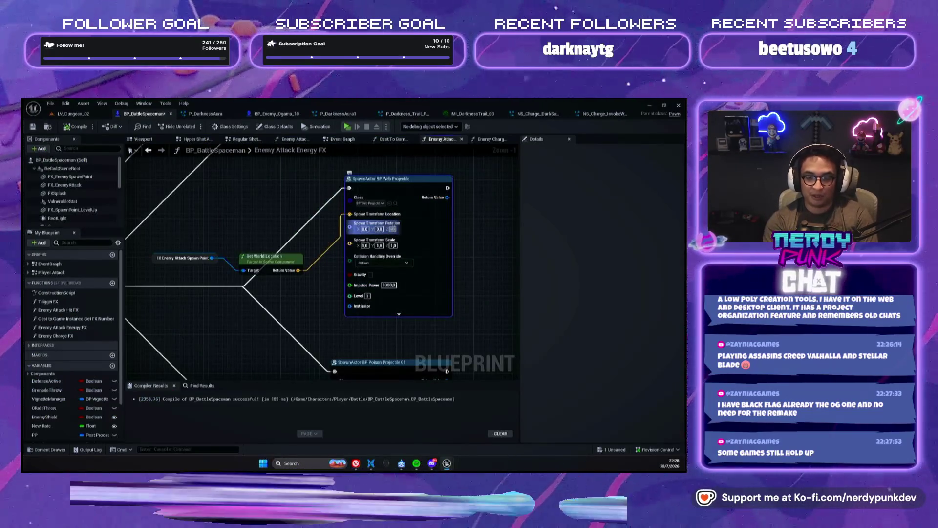
key(Return)
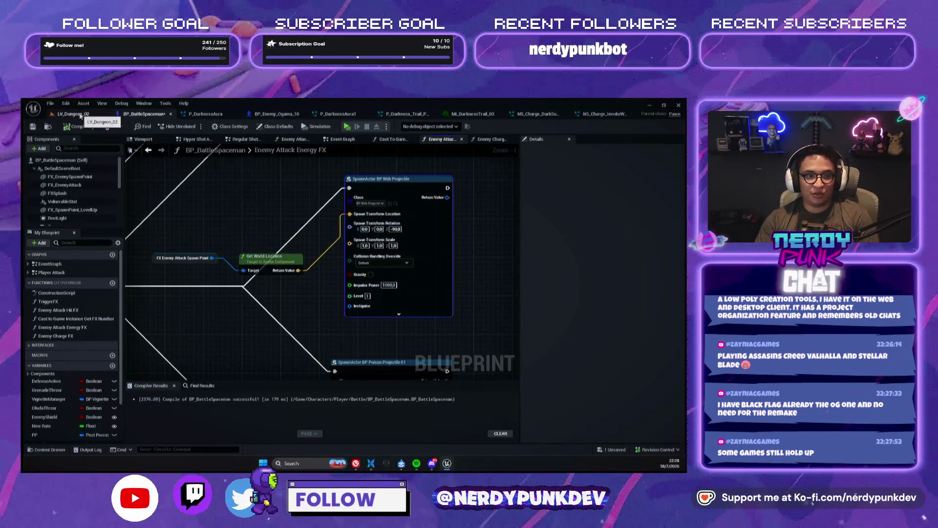
click(80, 115)
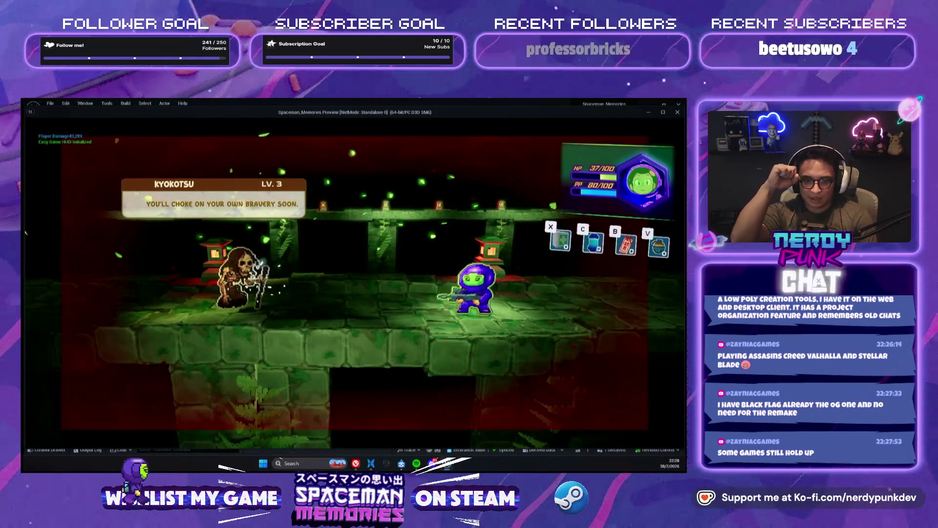
key(Escape)
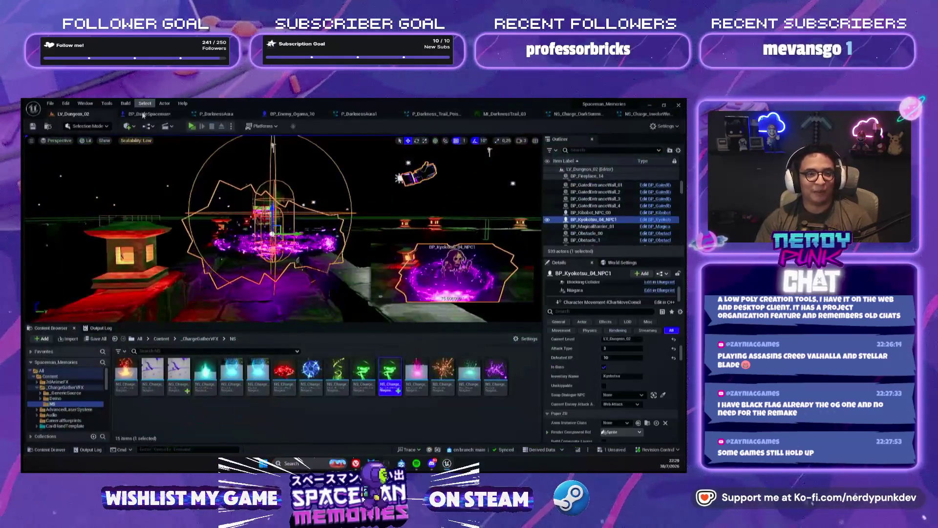
click(147, 114)
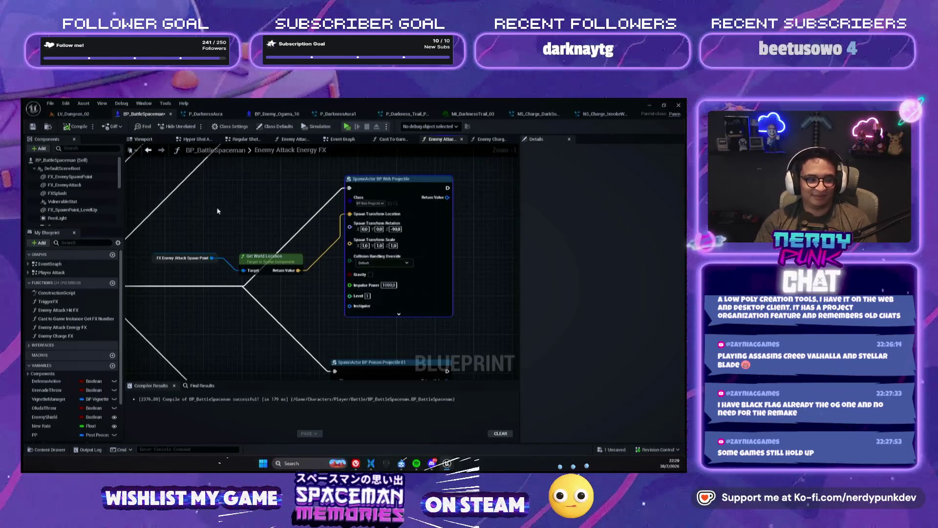
Look over the blueprint preview, the Enemy Attack Energy FX graph, and the top Content folder.
click(152, 141)
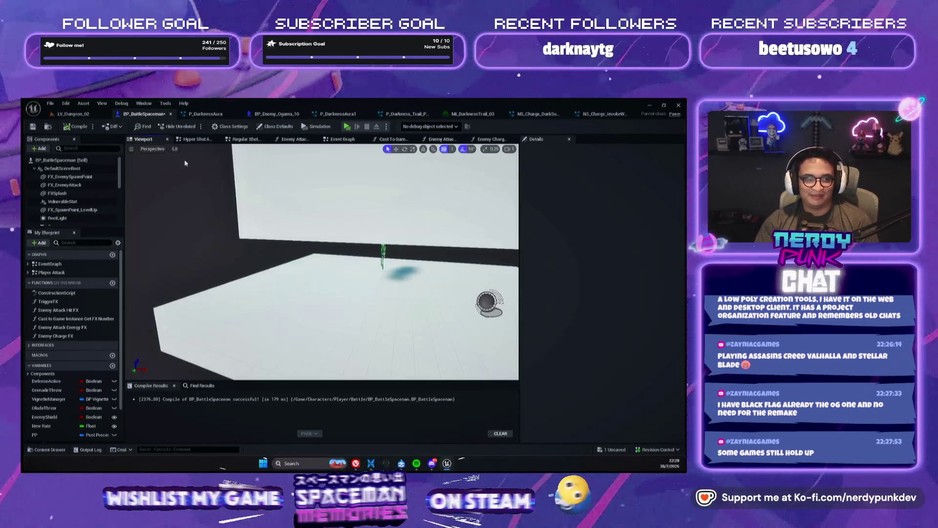
click(451, 141)
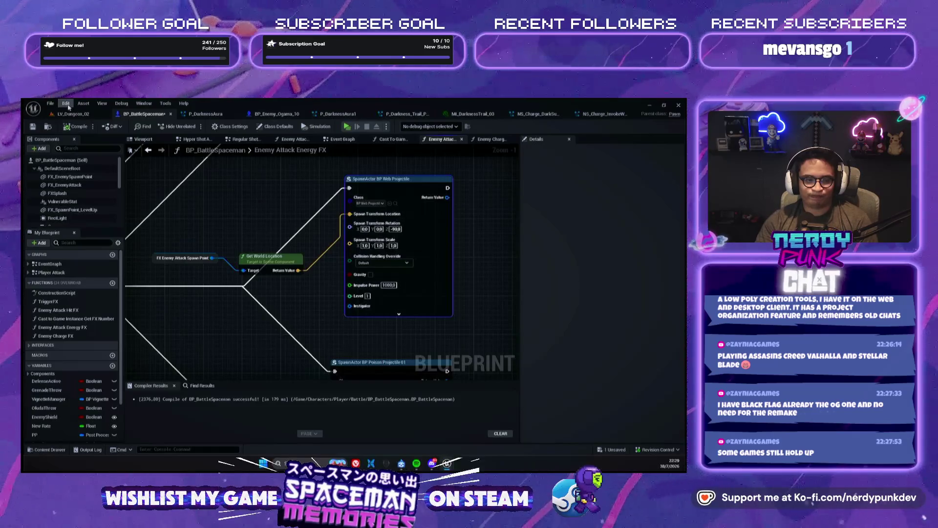
click(75, 116)
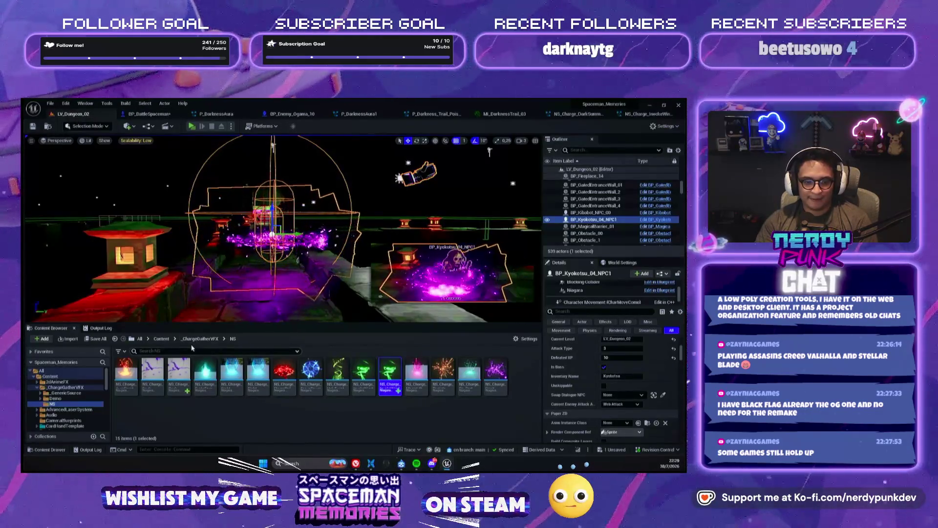
click(161, 338)
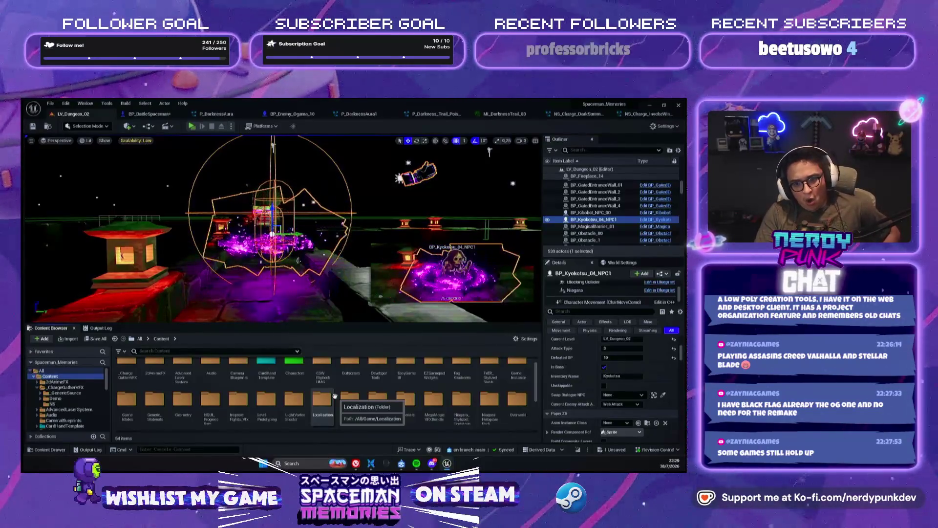
Change the spawn node's class to BP_Projectile_PoisonSkullFish by searching 'ull'.
click(147, 115)
click(373, 204)
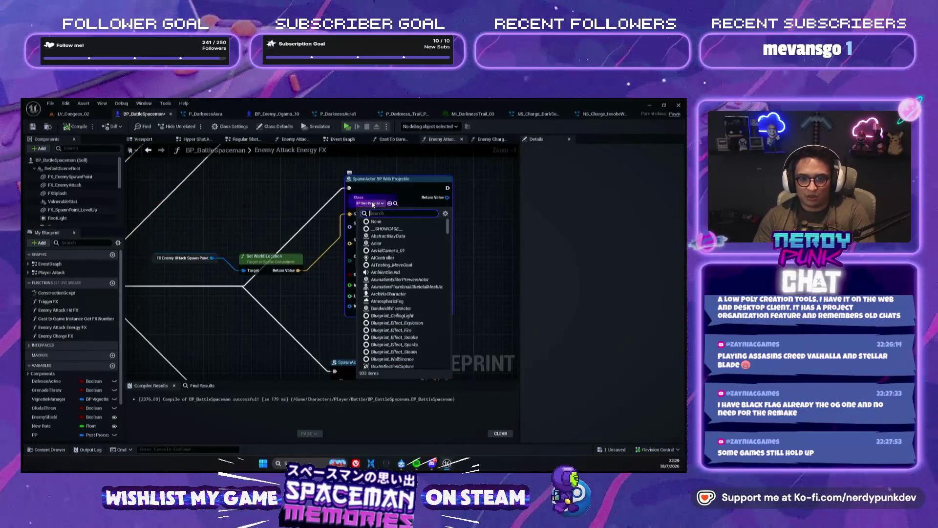
text(skull)
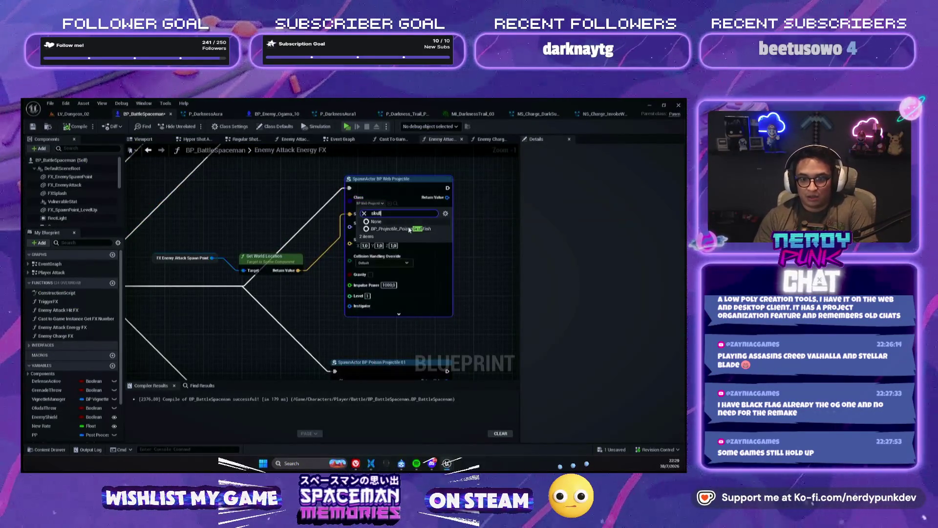
key(Return)
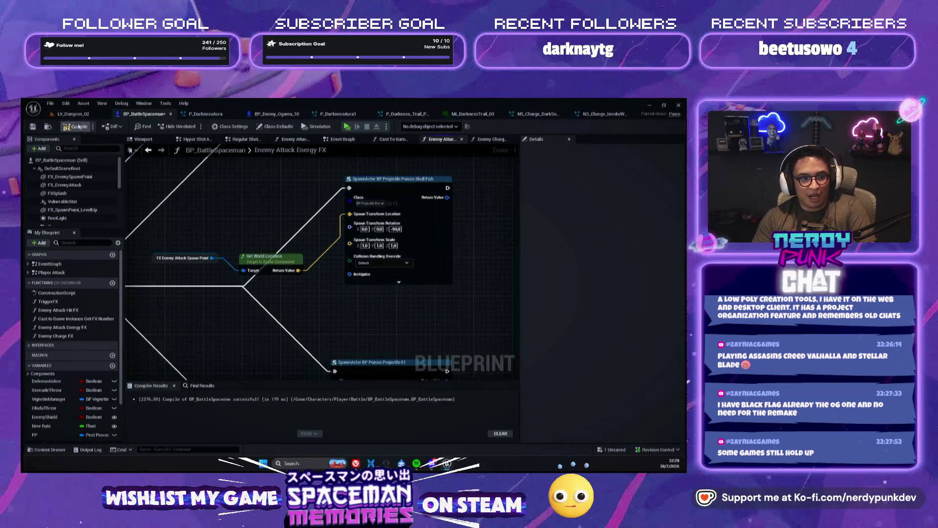
click(87, 115)
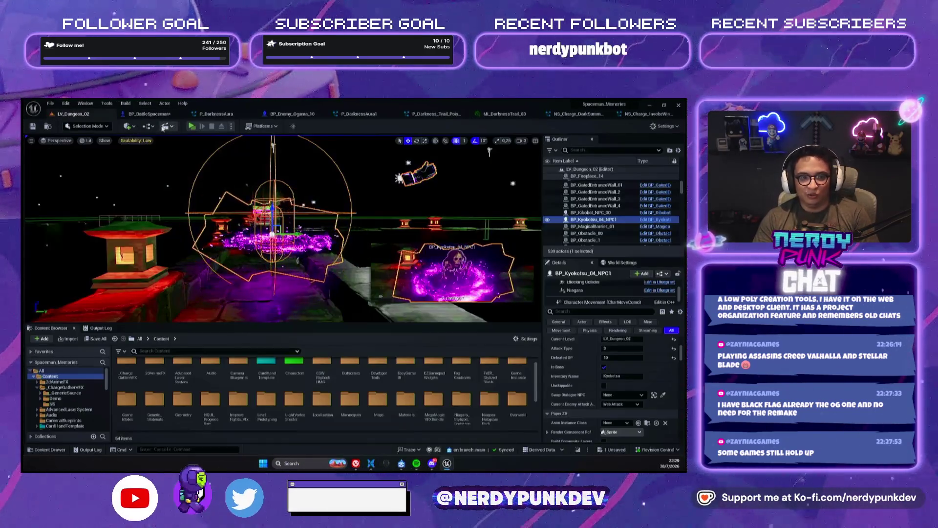
Play a test battle with Alt+P, choosing Action and firing the charged shot at Kyokotsu.
key(alt+p)
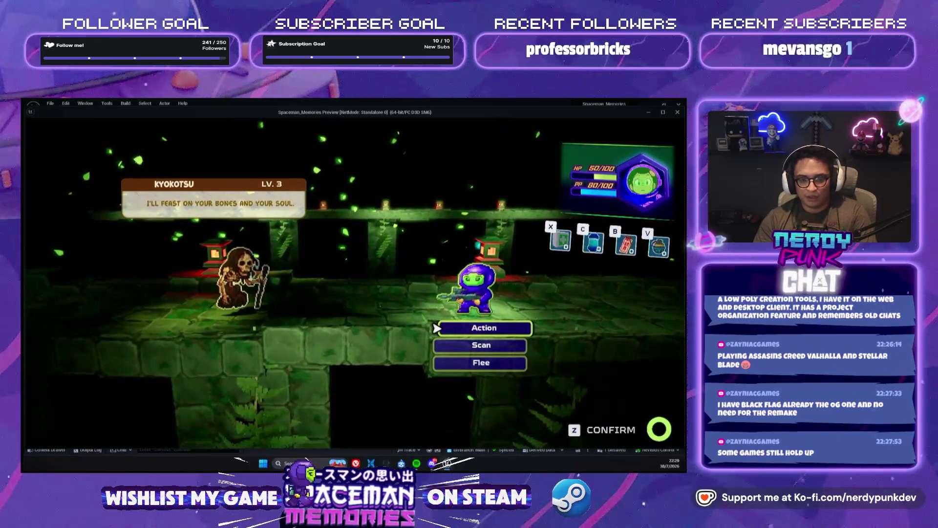
key(z)
key(z)
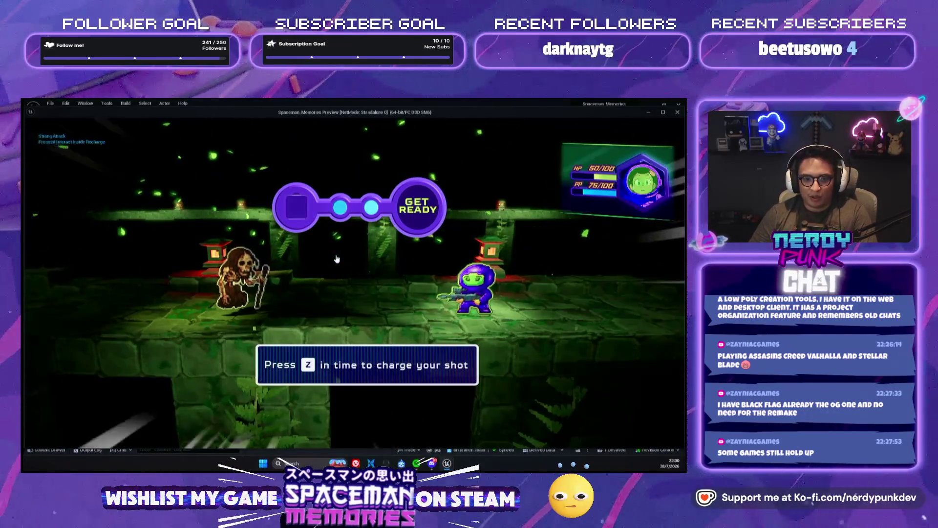
key(z)
key(z)
key(z)
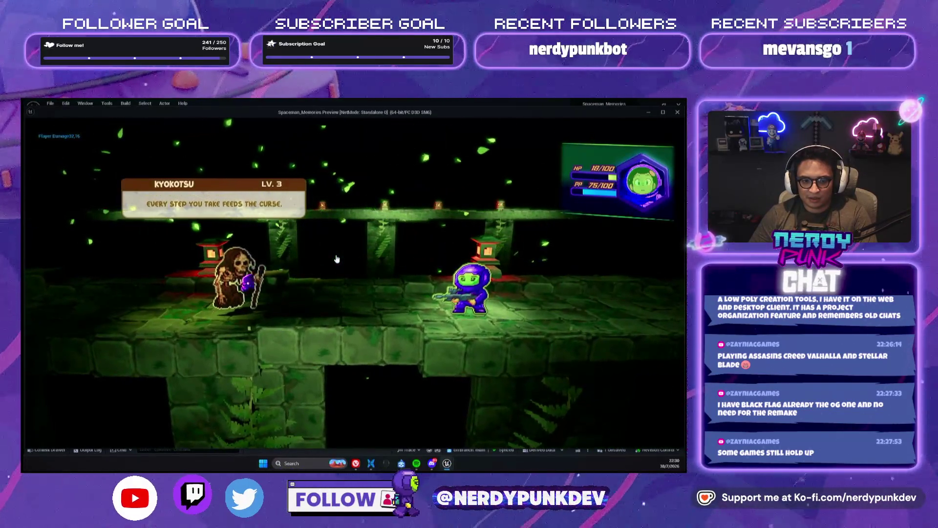
key(Escape)
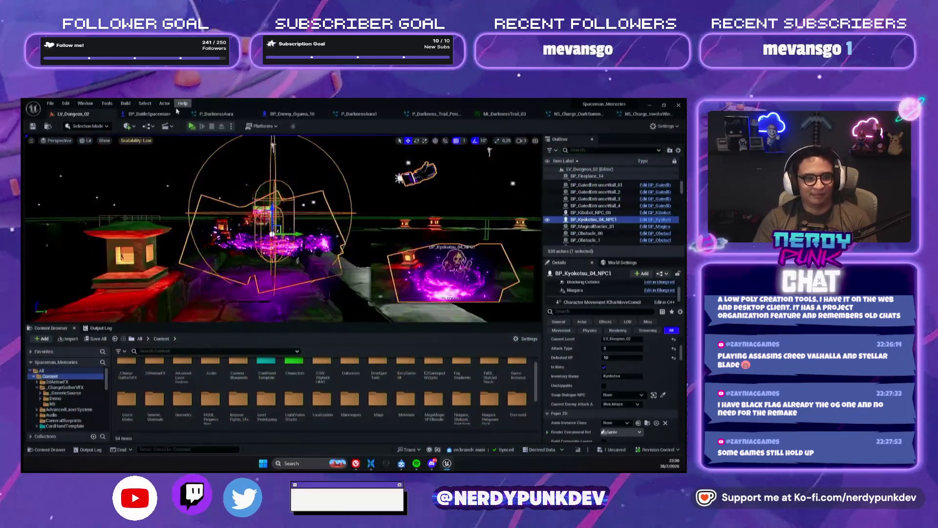
Return to BP_BattleSpaceman's 3D component viewport.
click(163, 114)
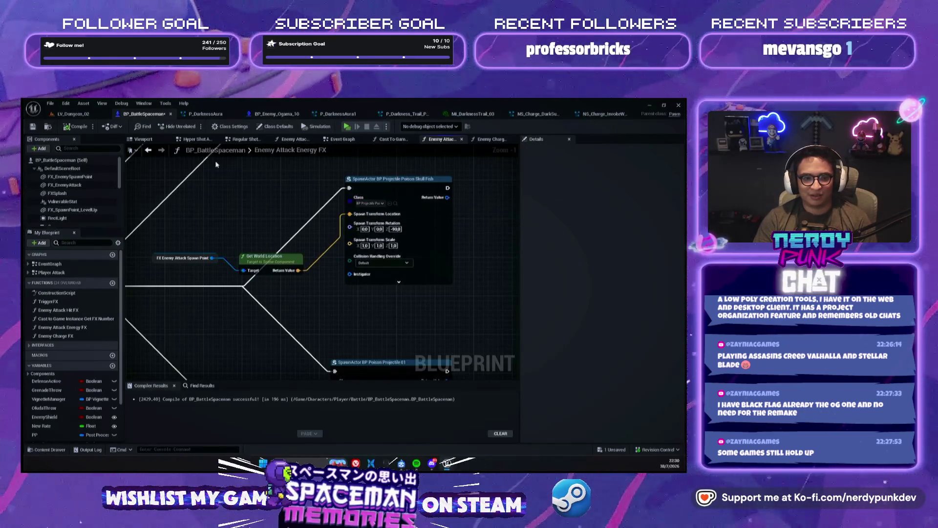
click(141, 140)
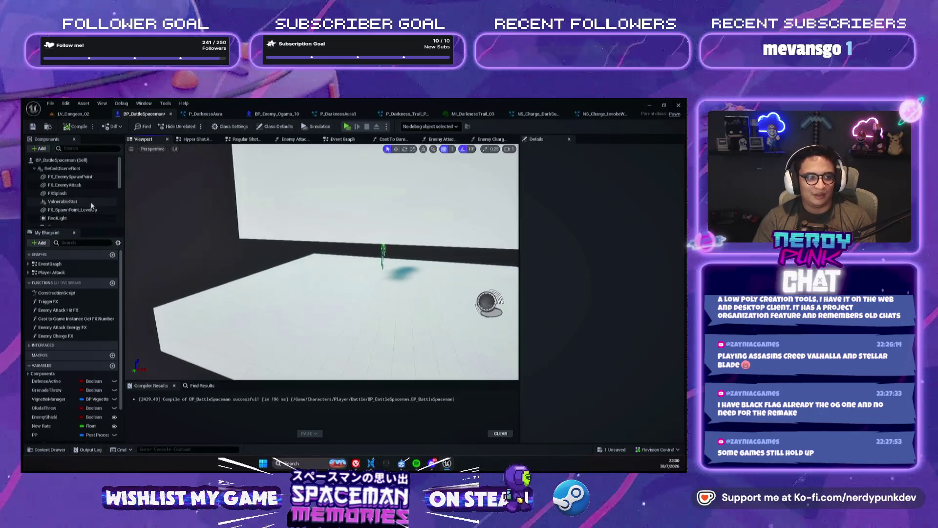
scroll(91, 206, down, 5)
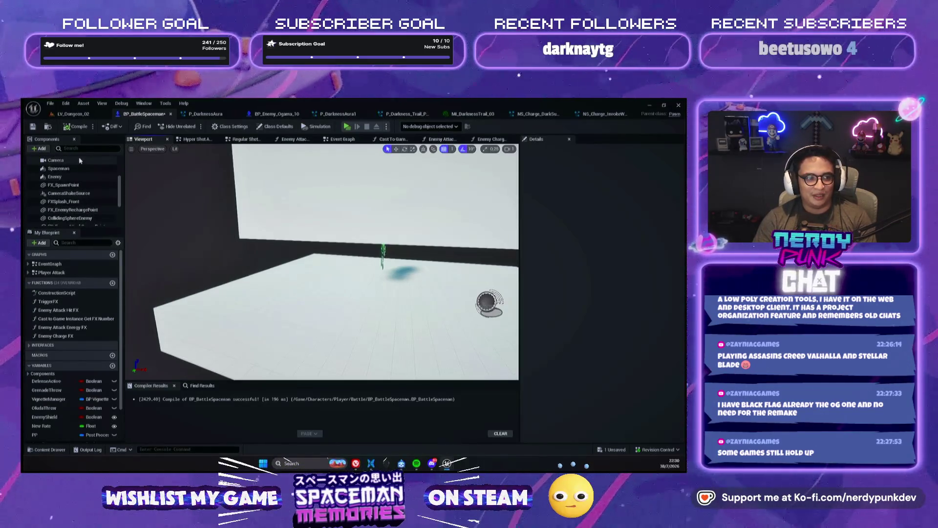
Find and select the FX_EnemyAttackSpawnPoint component using the 'ttackp' filter.
scroll(93, 210, down, 2)
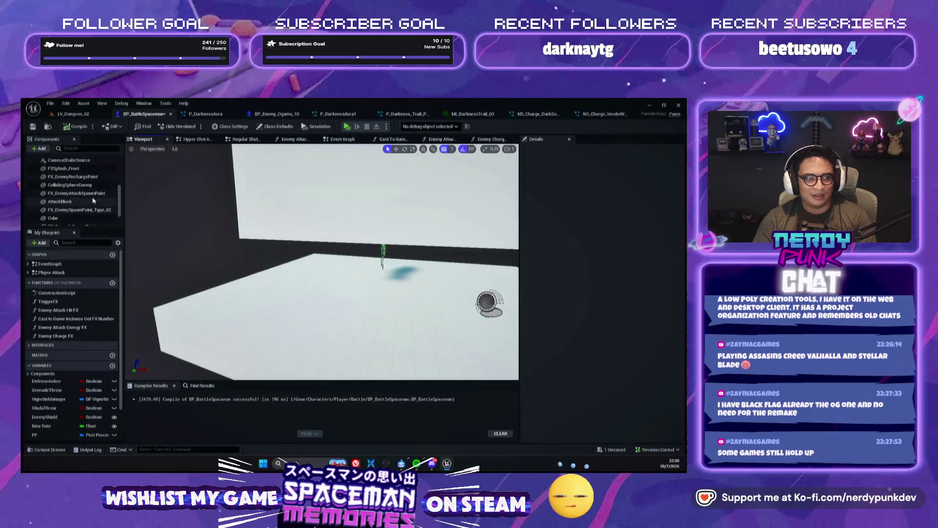
click(93, 193)
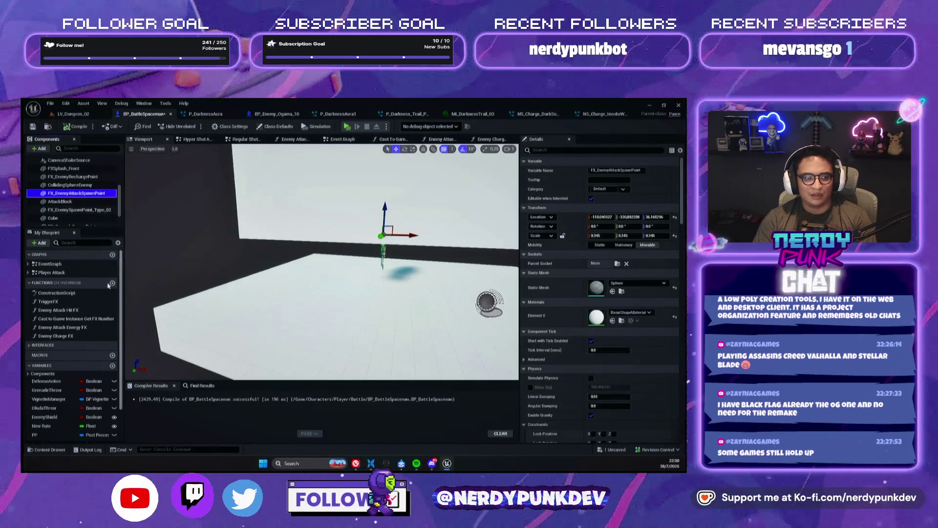
double_click(75, 330)
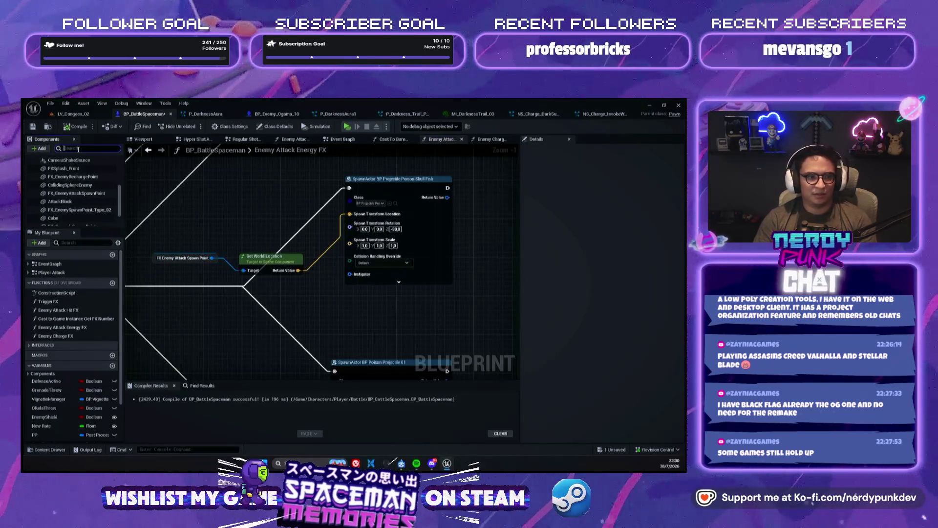
text(attackp)
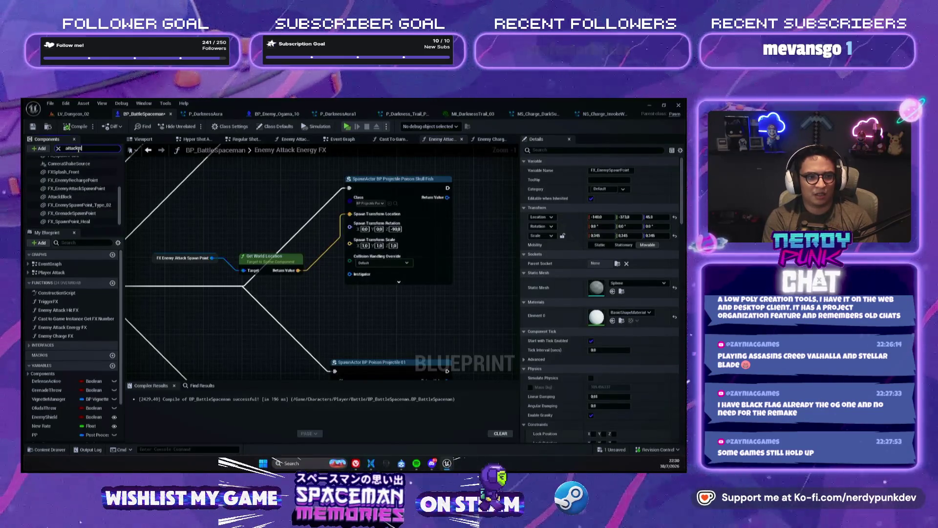
text(spawn)
click(76, 148)
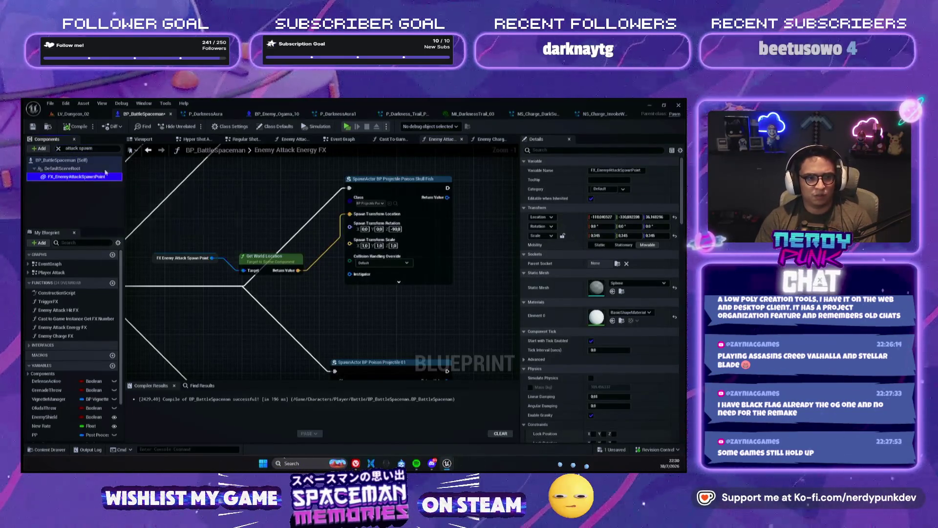
Raise FX_EnemyAttackSpawnPoint to Z 144.17 above the character's head and play standalone.
click(146, 139)
key(f)
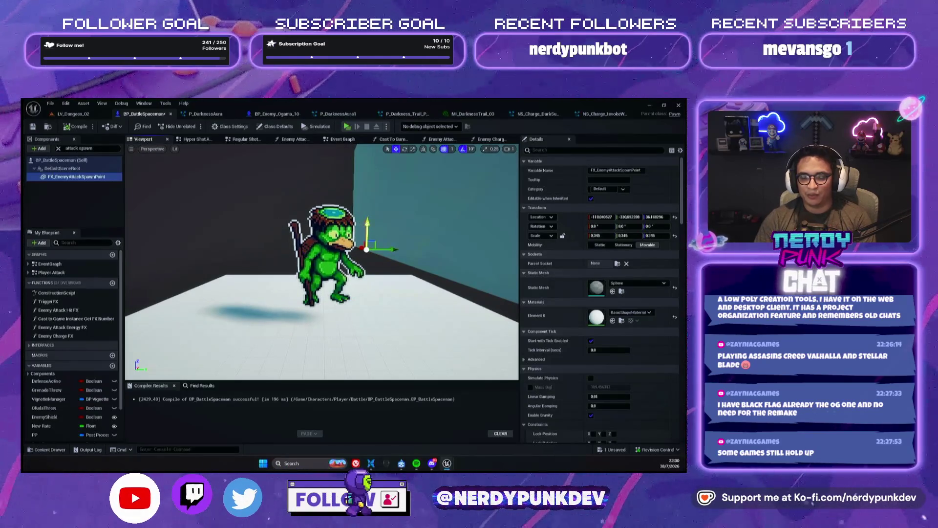
drag(365, 224, 311, 238)
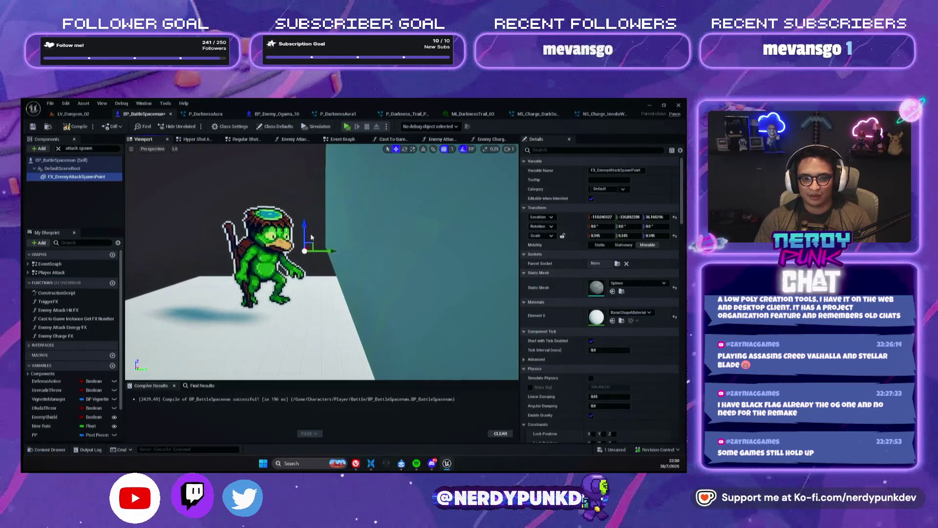
click(72, 113)
click(201, 126)
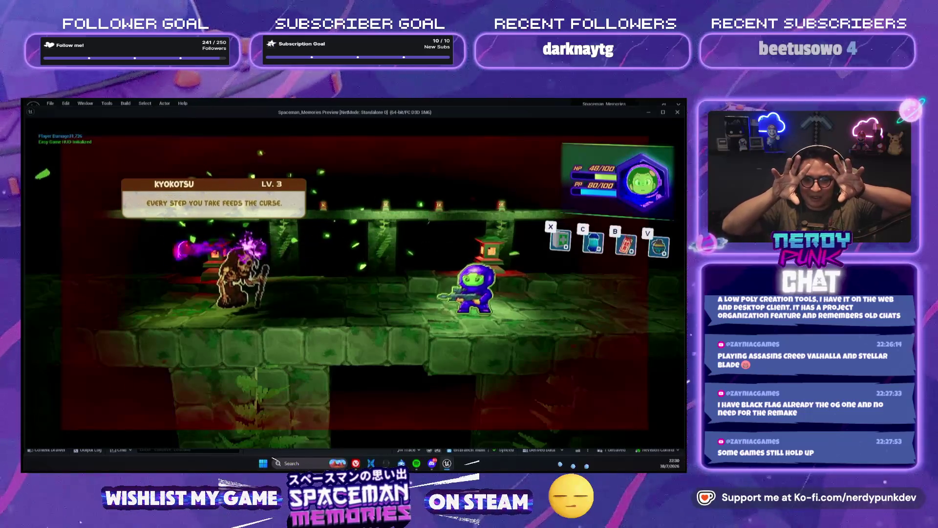
Close the standalone preview and reopen BP_BattleSpaceman's Enemy Attack Energy FX function.
key(Escape)
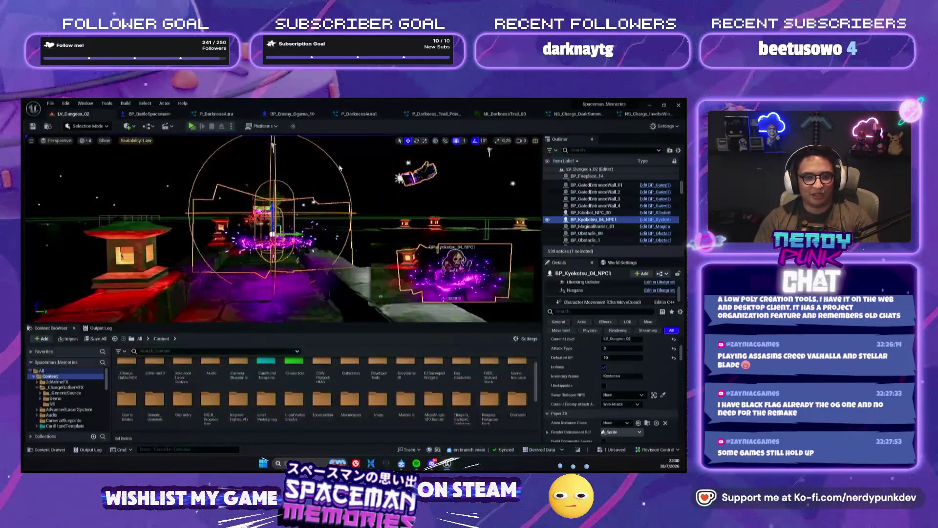
click(148, 114)
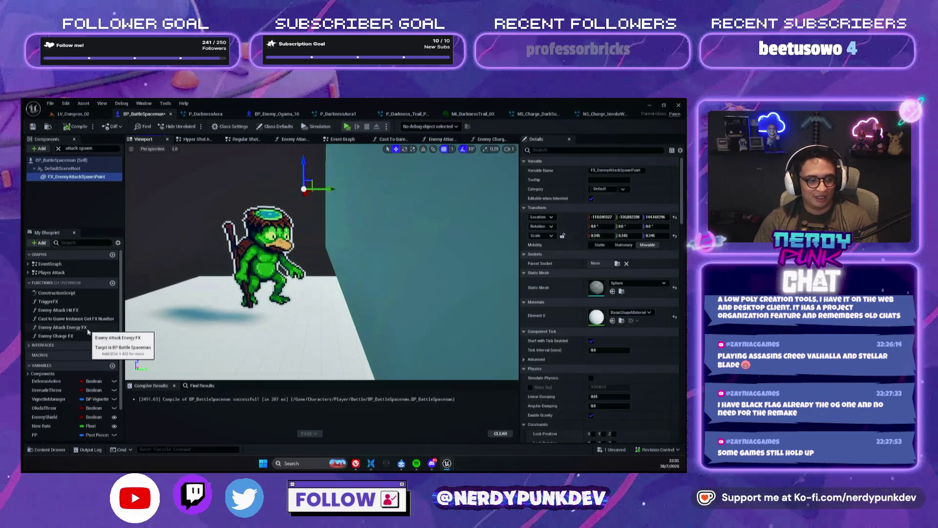
double_click(62, 327)
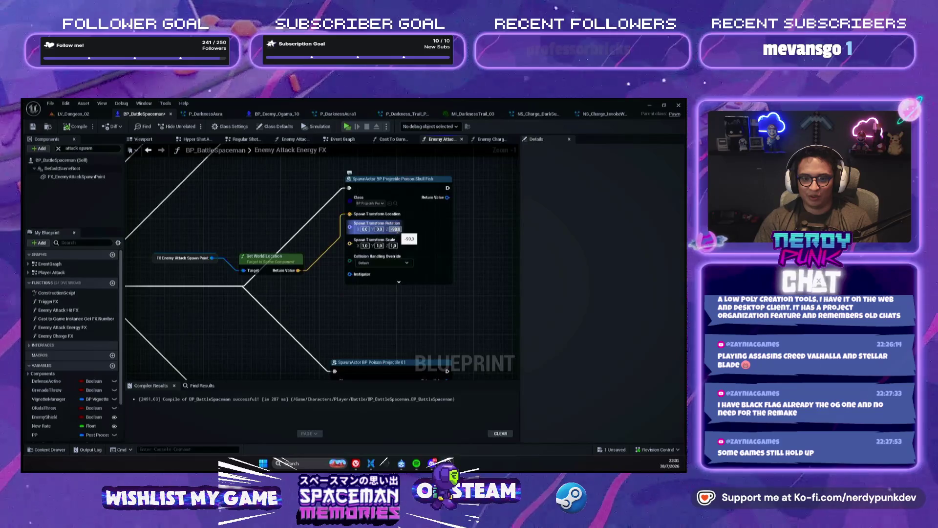
Set the Skull Fish spawn's Z rotation to 90 and test it in a standalone preview.
text(90)
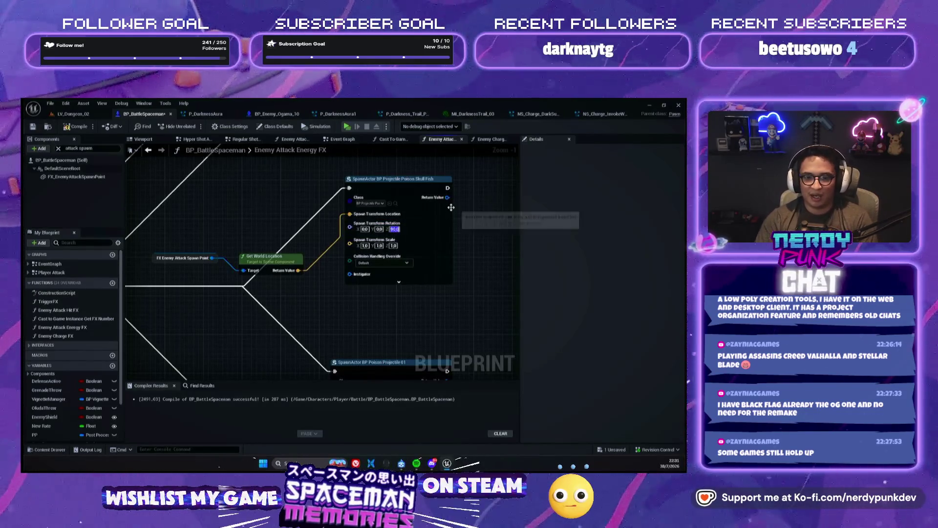
drag(418, 285, 425, 303)
mouse_move(441, 263)
mouse_down()
mouse_move(450, 230)
mouse_move(451, 255)
mouse_up()
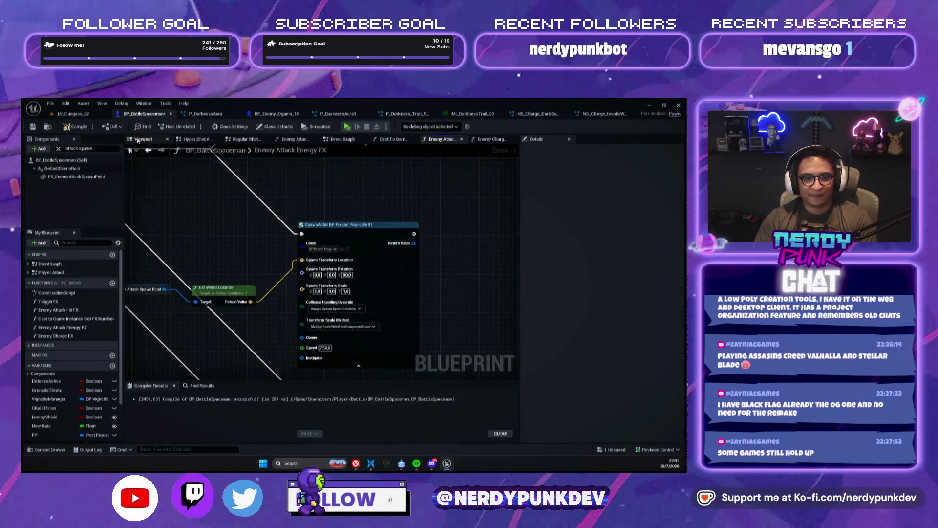
click(347, 126)
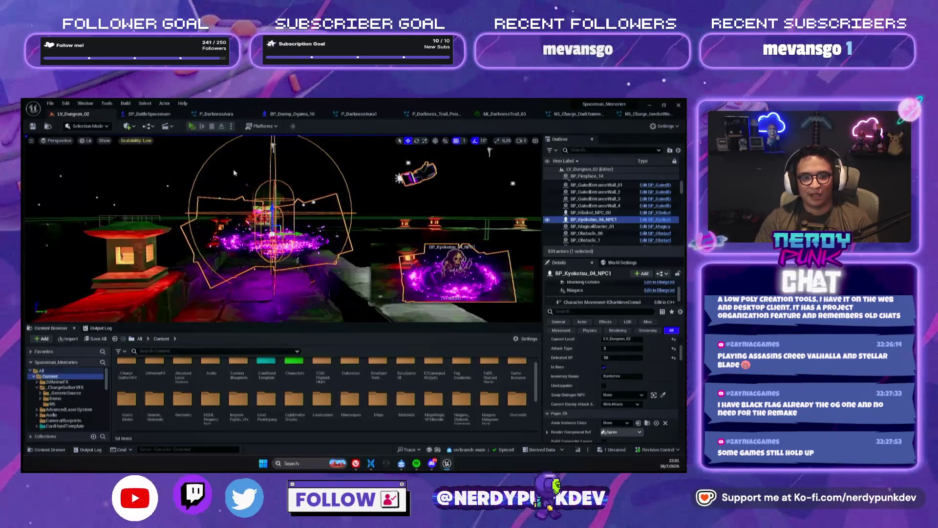
key(Escape)
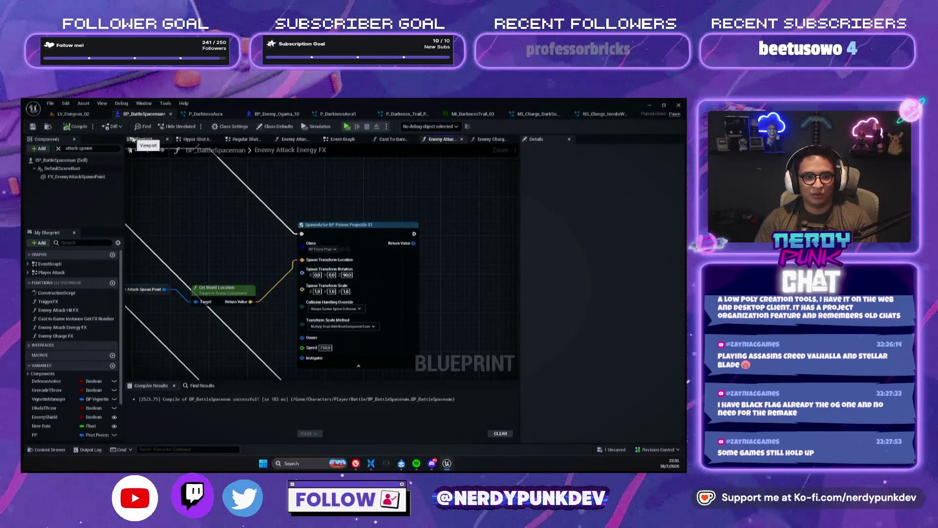
Undo the spawn point's raise, returning FX_EnemyAttackSpawnPoint to Z 36.17.
click(143, 140)
click(90, 178)
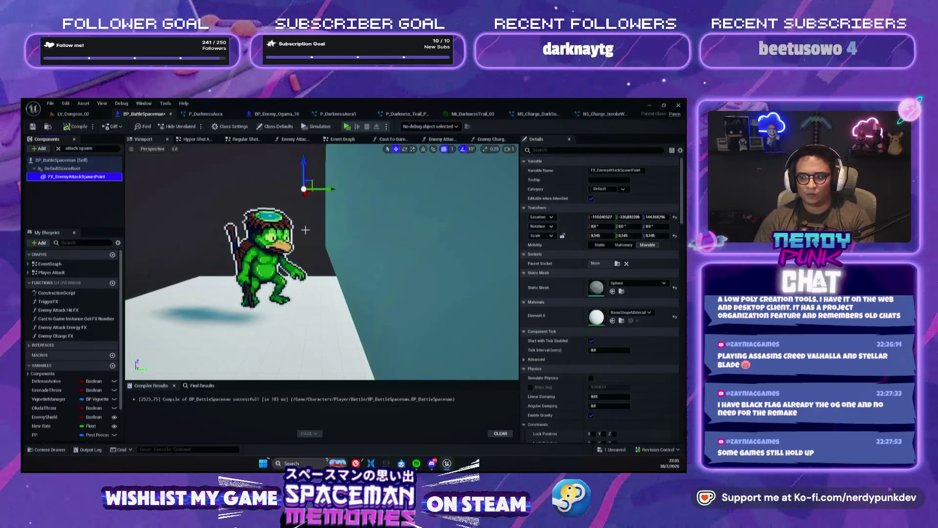
key(ctrl+z)
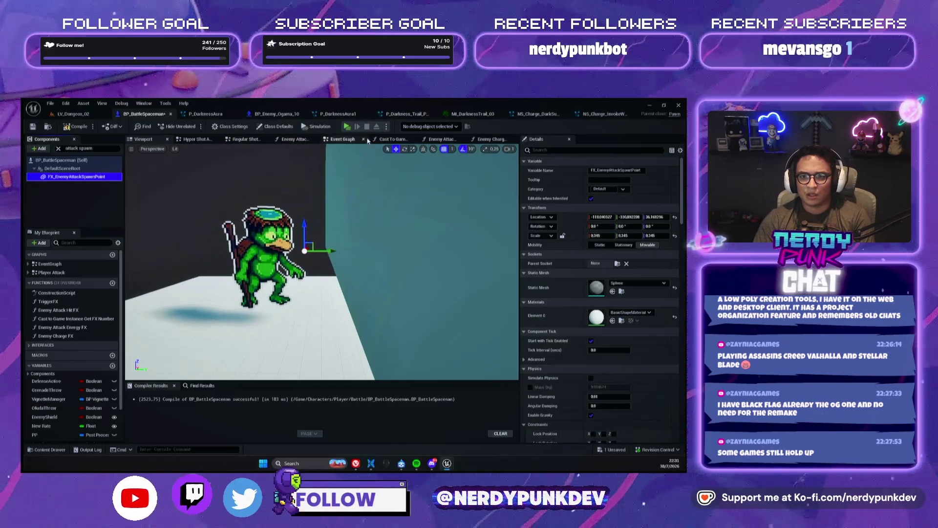
double_click(62, 327)
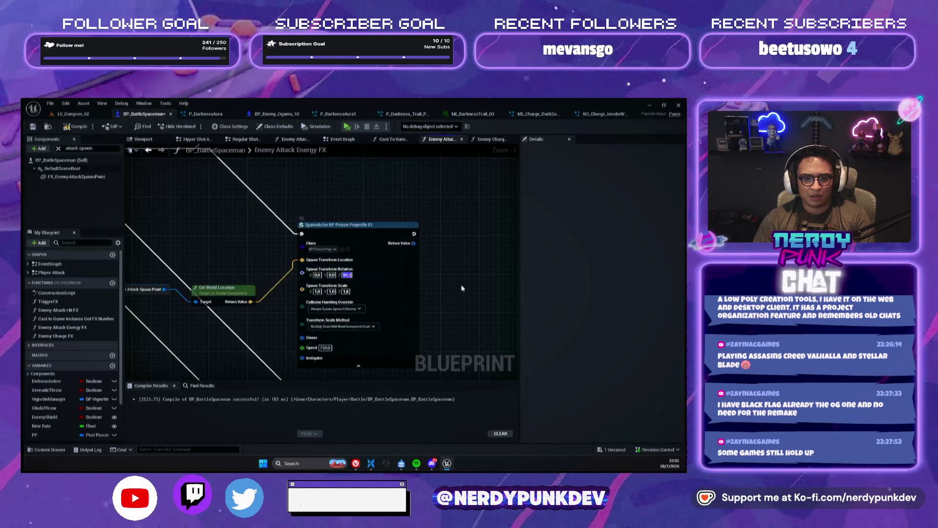
mouse_move(218, 239)
mouse_down()
mouse_move(305, 215)
mouse_move(318, 274)
mouse_move(328, 270)
mouse_move(311, 296)
mouse_up()
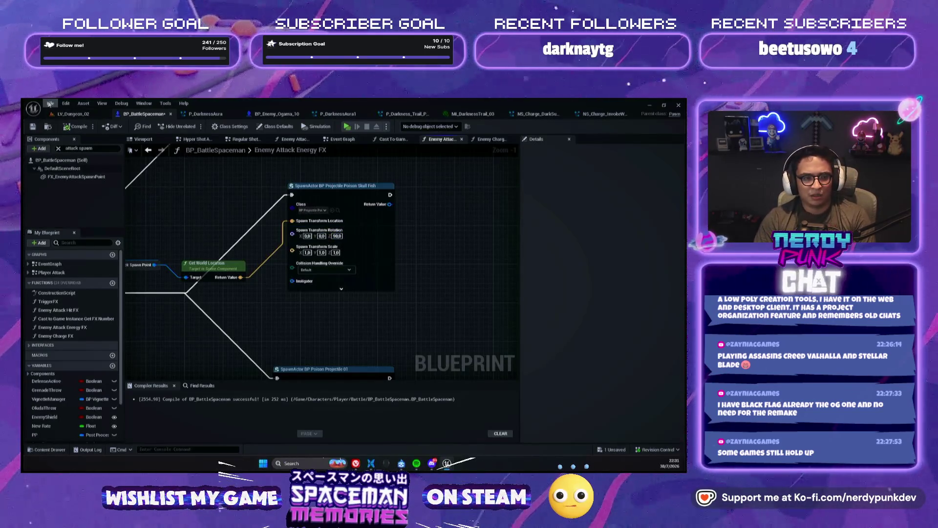
click(69, 114)
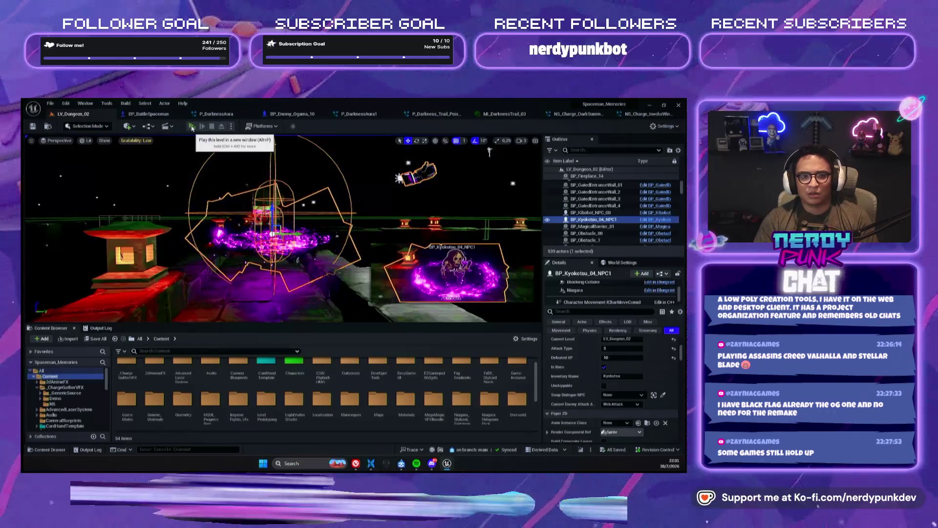
click(191, 127)
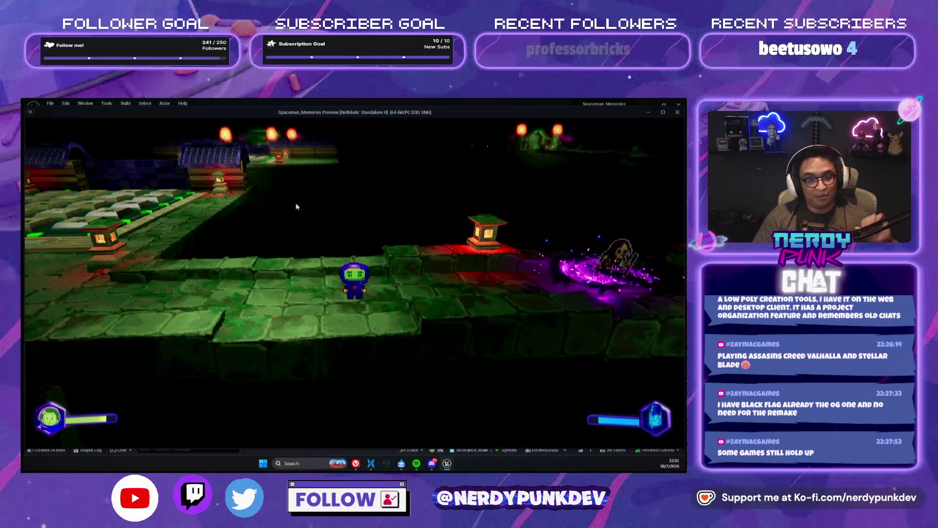
key(d)
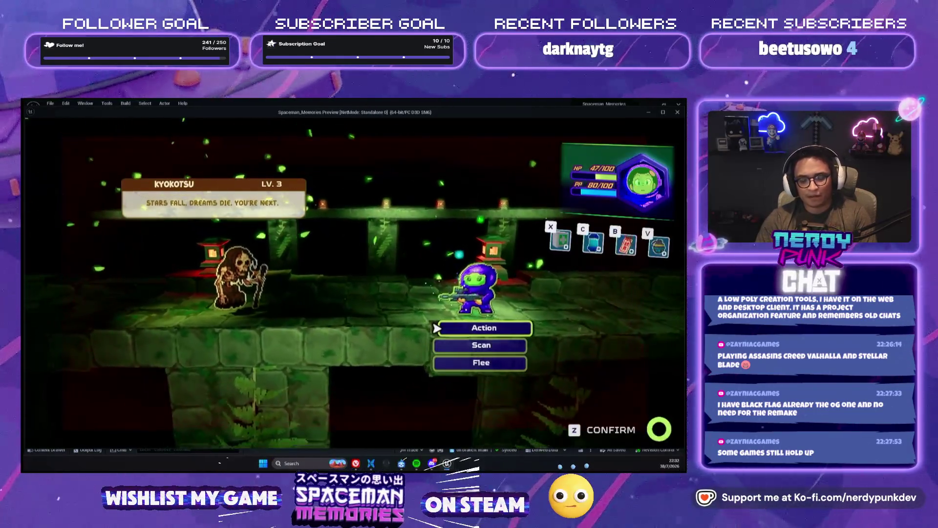
key(z)
key(z)
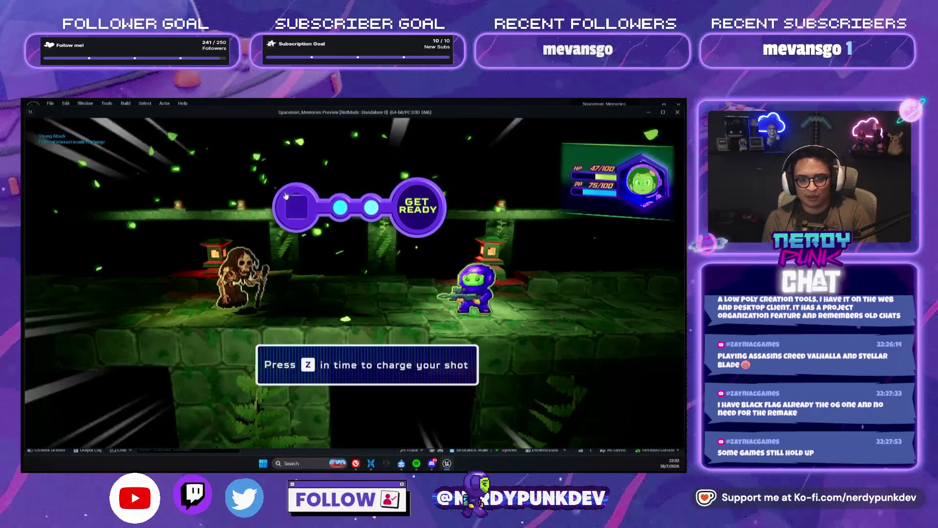
key(z)
key(z)
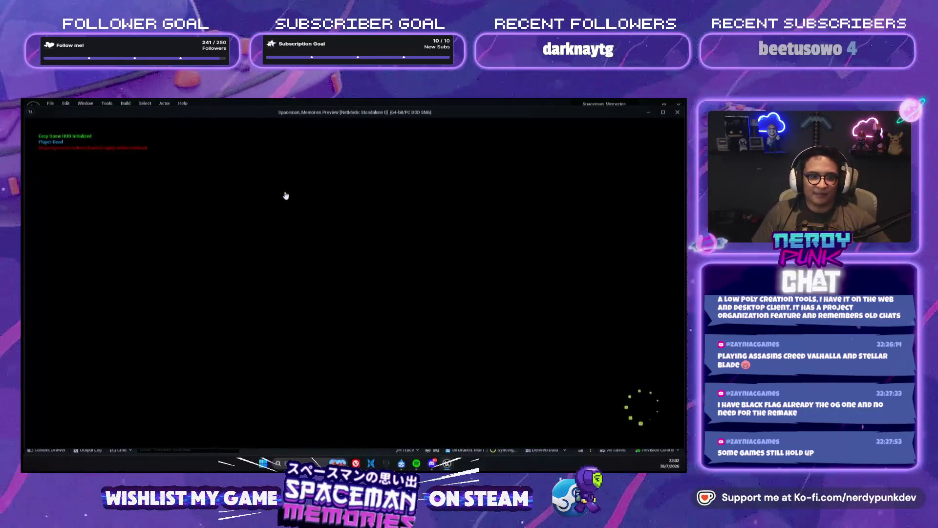
key(Escape)
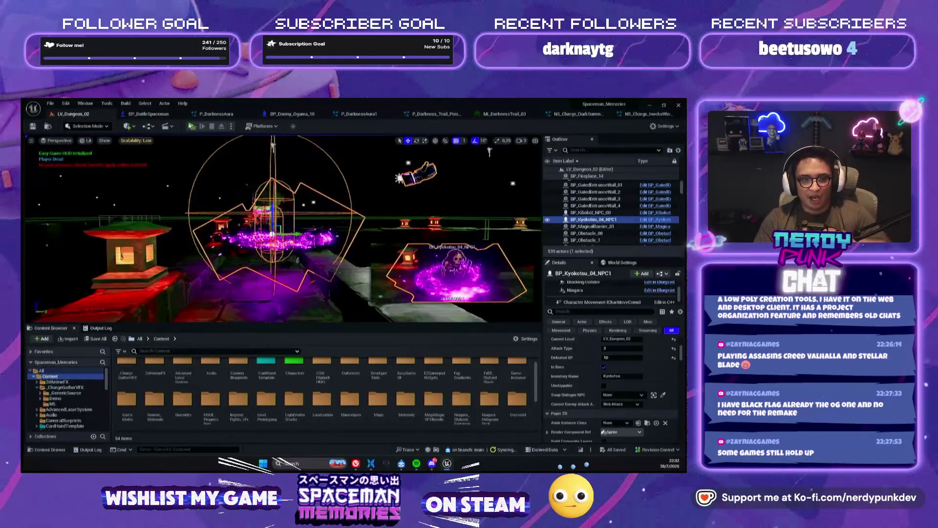
key(alt+p)
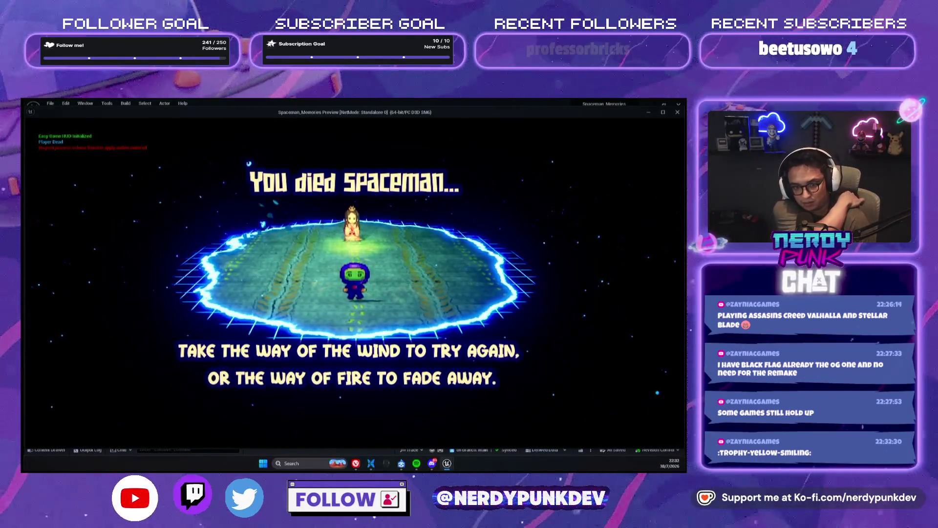
key(Escape)
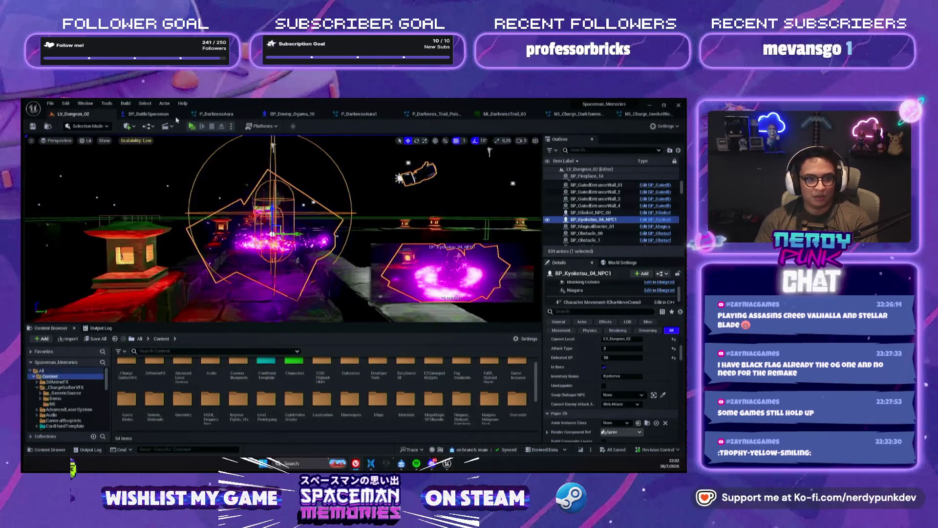
Play a standalone battle against Kyokotsu with a Vortex-12 card, mistiming the charged shot.
key(f)
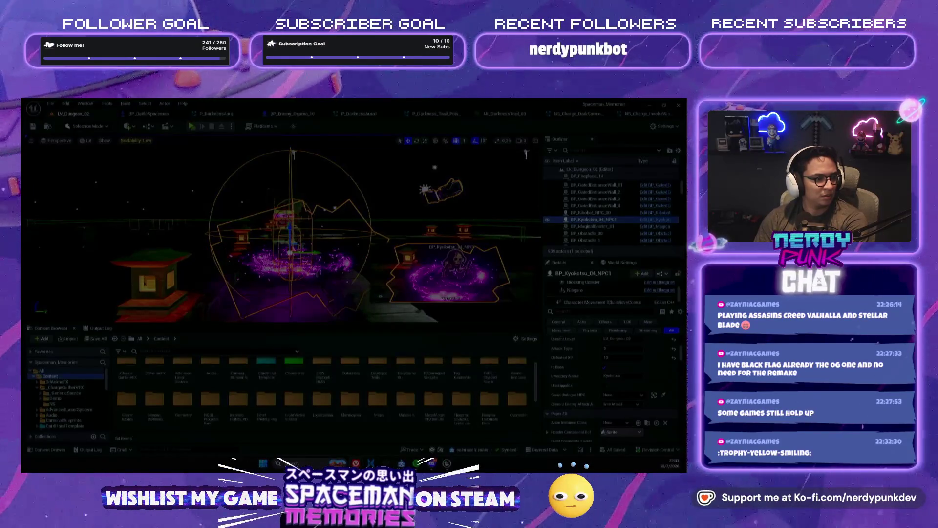
scroll(283, 229, down, 3)
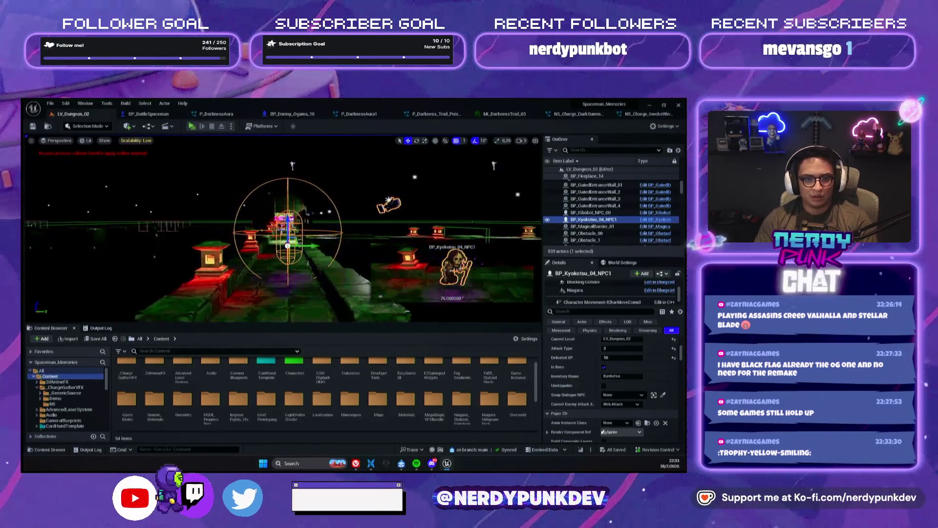
key(alt+p)
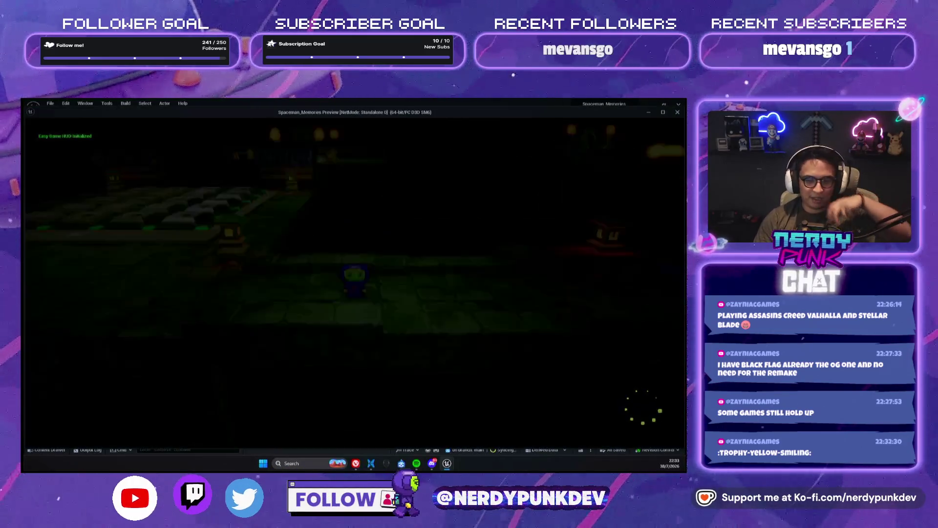
key(d)
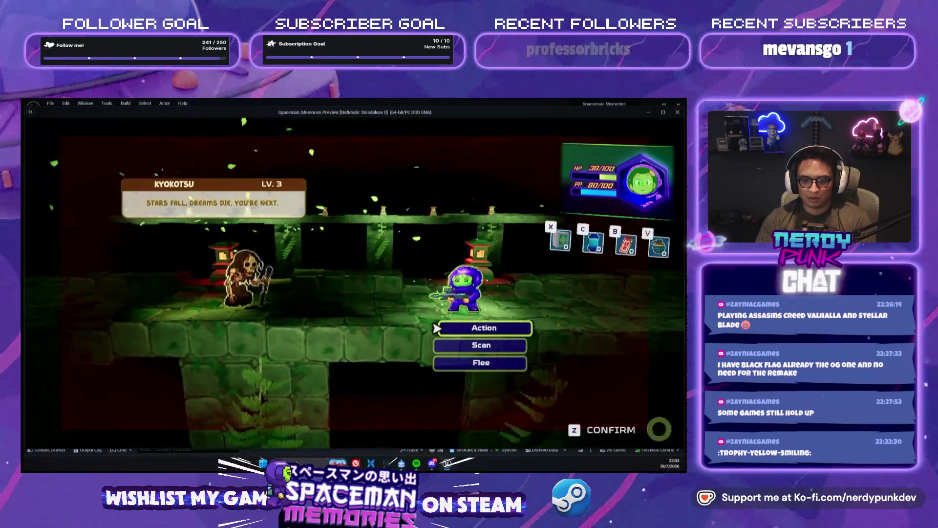
key(z)
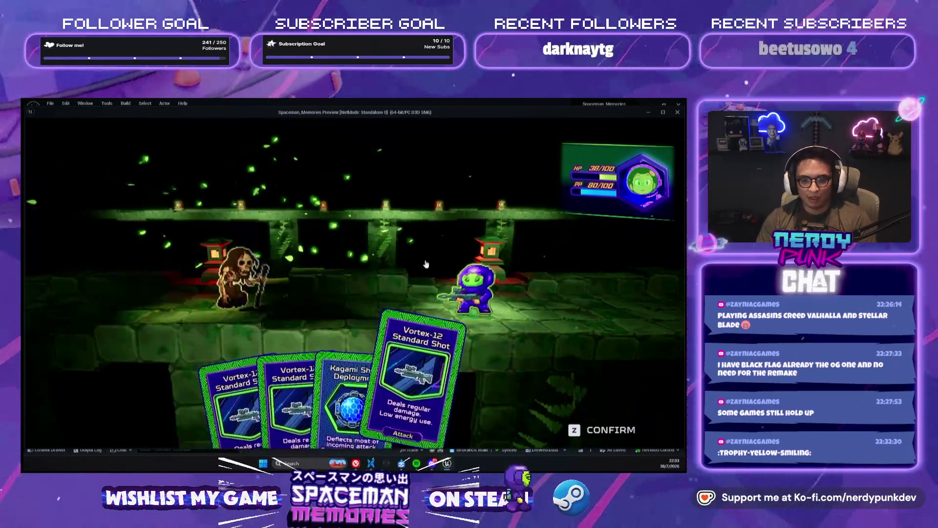
key(z)
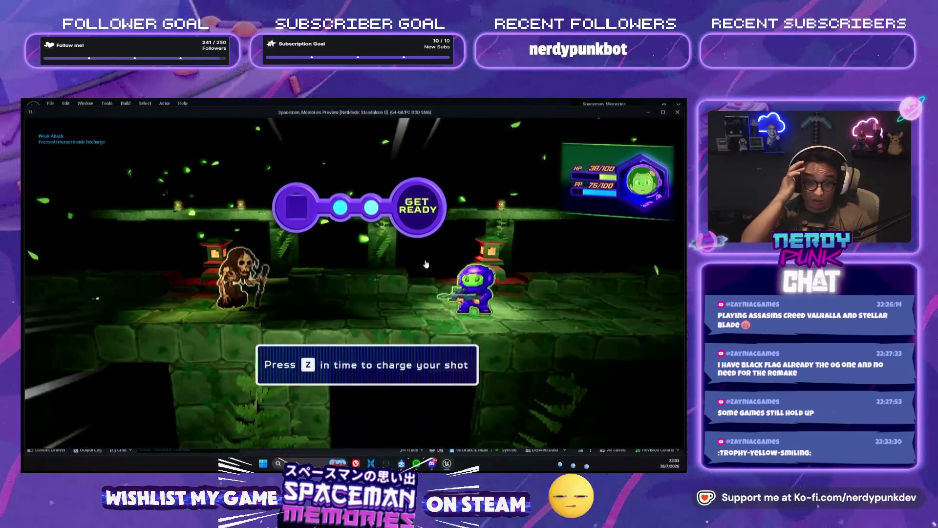
key(z)
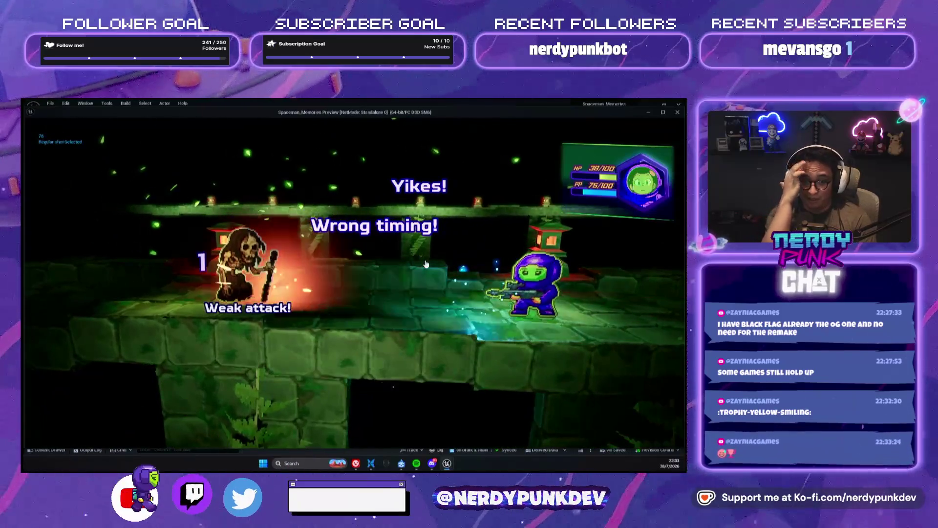
key(Escape)
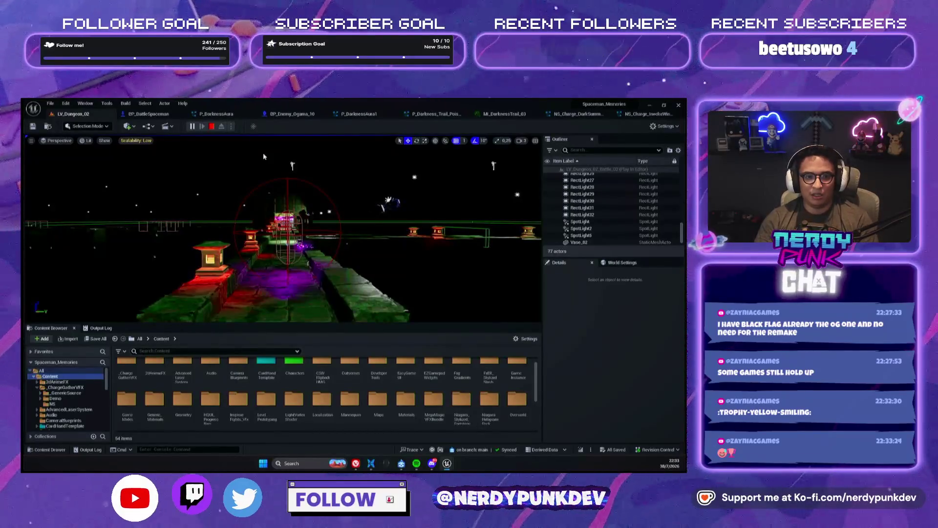
key(alt+Tab)
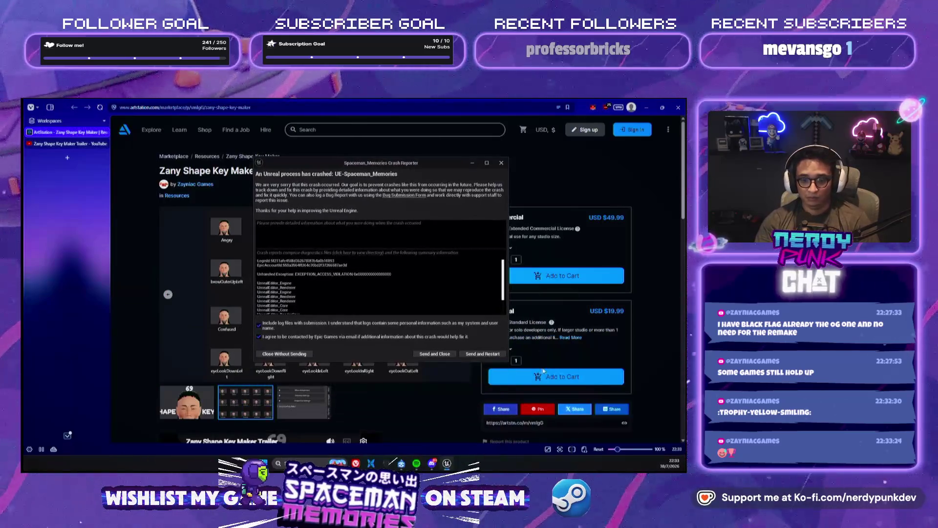
Choose Send and Restart in the Crash Reporter dialog.
click(480, 354)
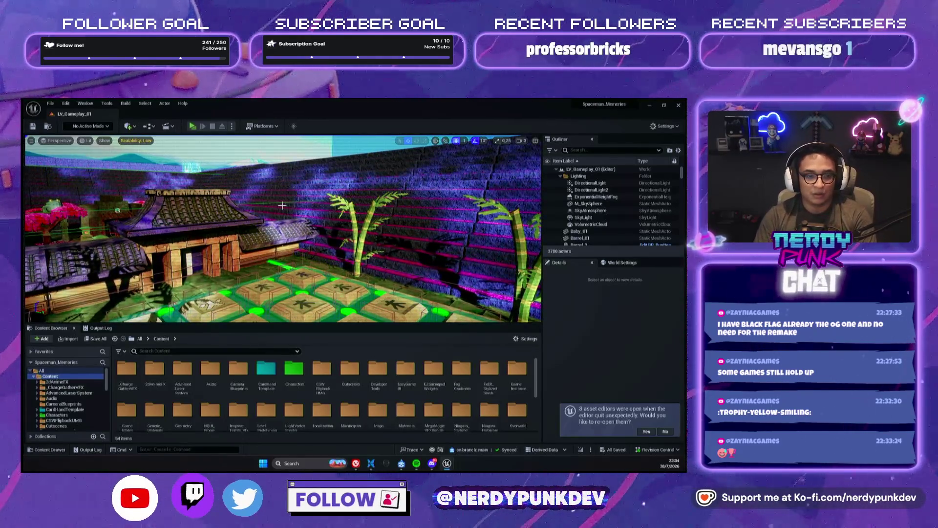
Search project assets for 'lv_' and open the level from the results.
key(ctrl+p)
text(lv_)
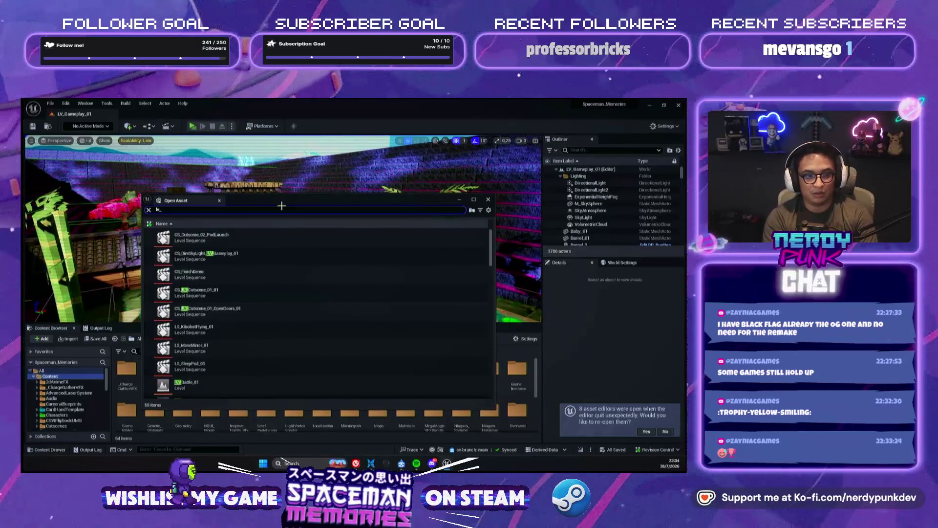
click(488, 199)
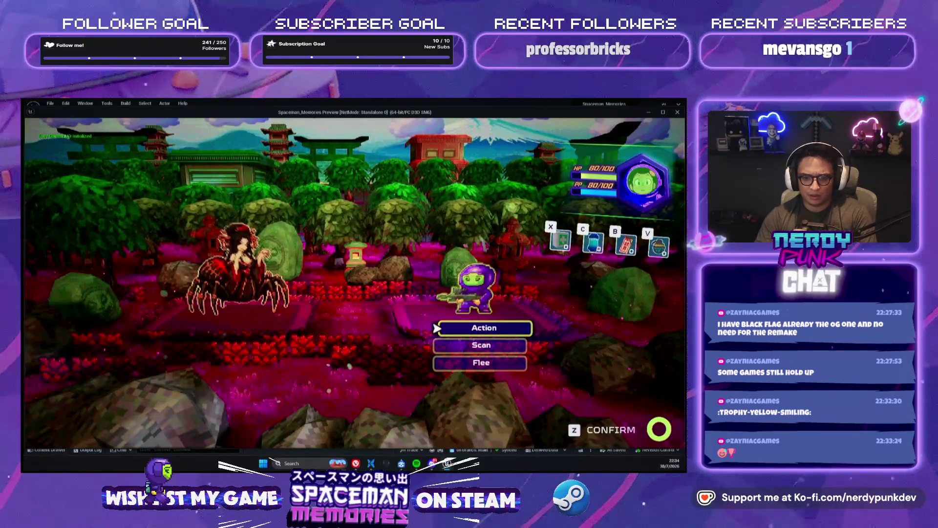
Land a perfectly timed shot on the spider, then search assets for 'bp_batt'.
key(z)
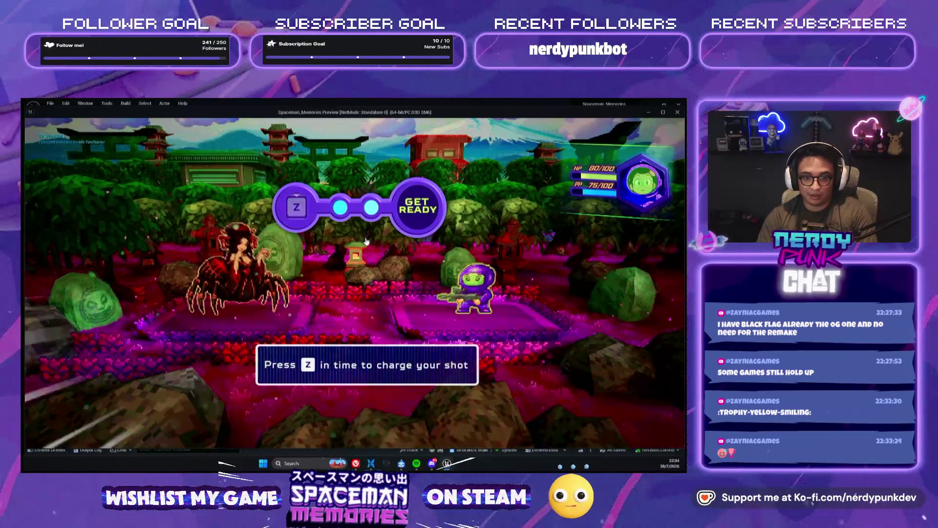
key(z)
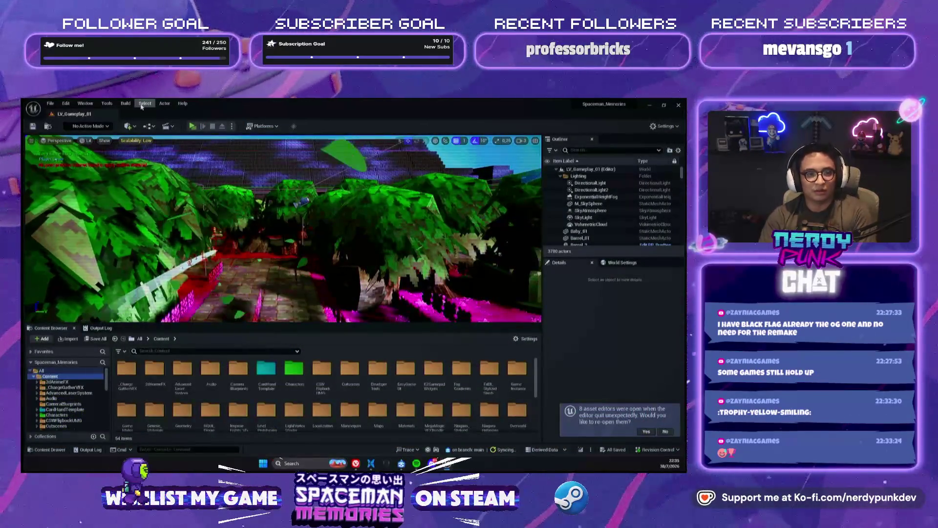
key(ctrl+p)
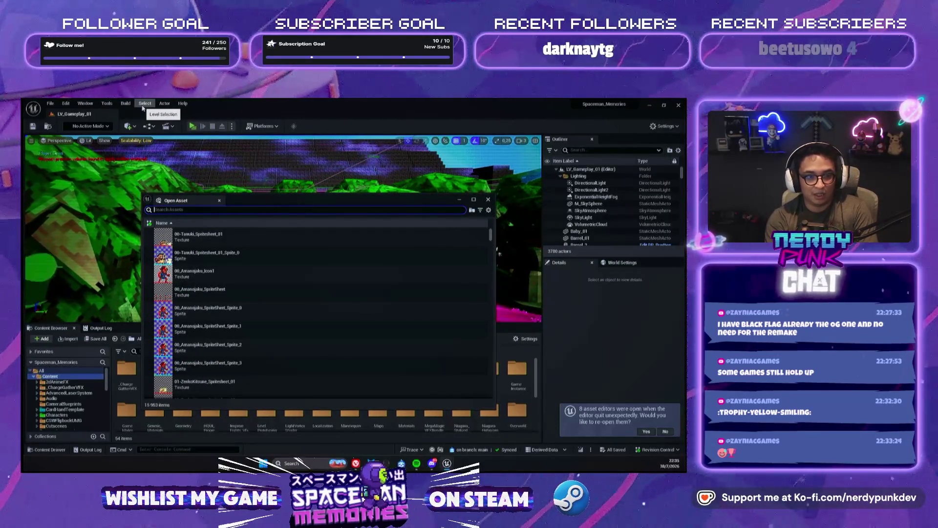
text(lvlbp_)
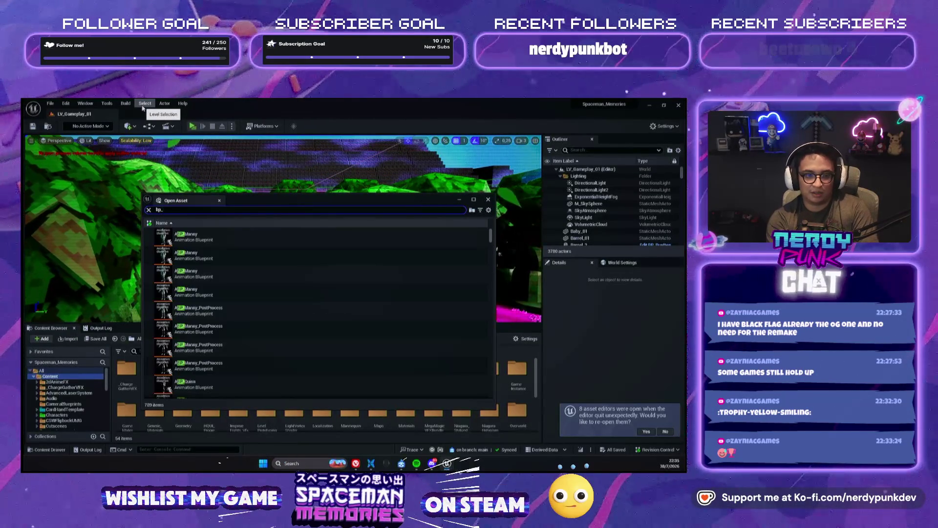
text(batt)
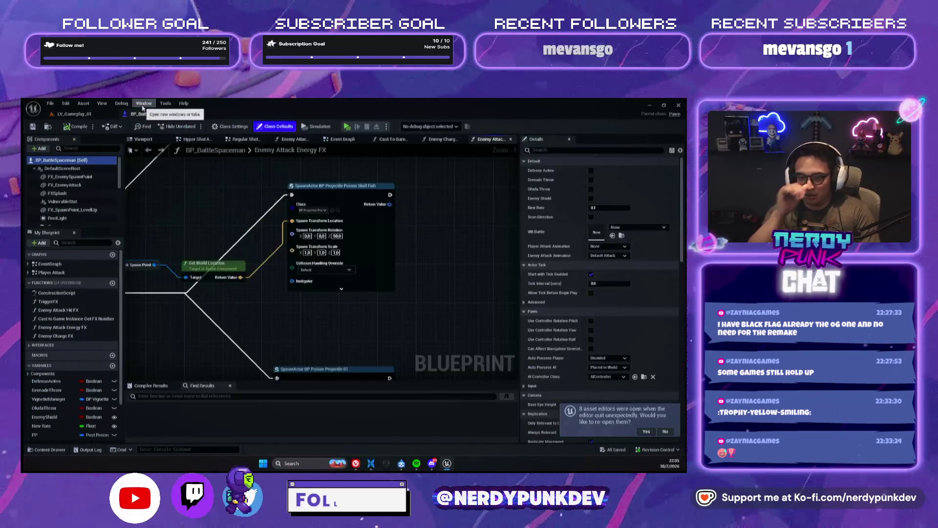
Set the Enemy Attack Energy FX SpawnActor class to BP_WebProjectile and return to LV_Gameplay_01.
mouse_move(246, 219)
mouse_down()
mouse_move(251, 259)
mouse_move(314, 269)
mouse_move(327, 196)
mouse_move(245, 207)
mouse_up()
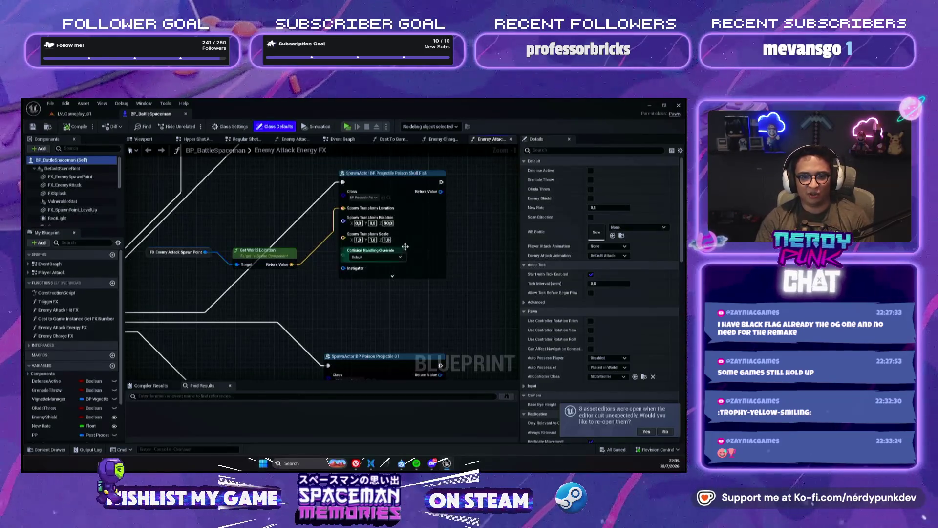
click(362, 198)
text(web)
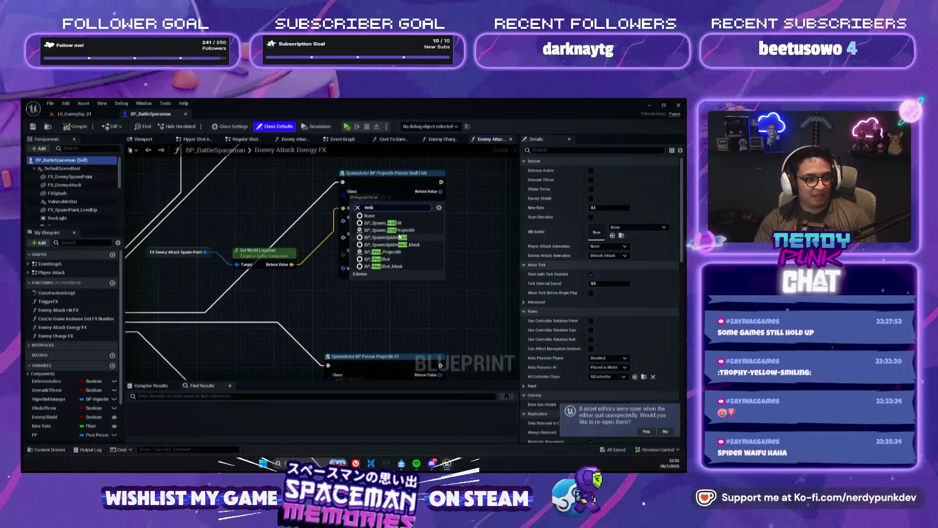
click(91, 115)
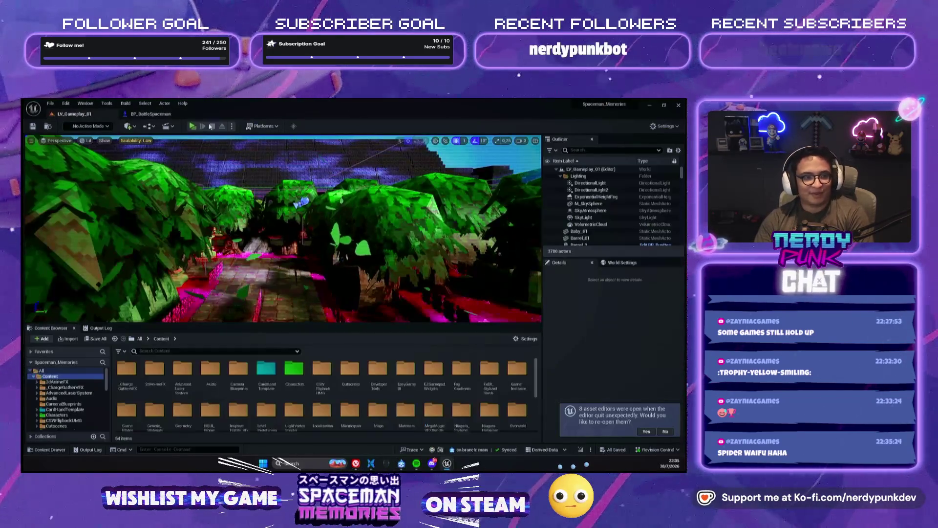
Play-test a standalone battle with Jorogumo, whose web attack drops HP to 10/100.
key(alt+p)
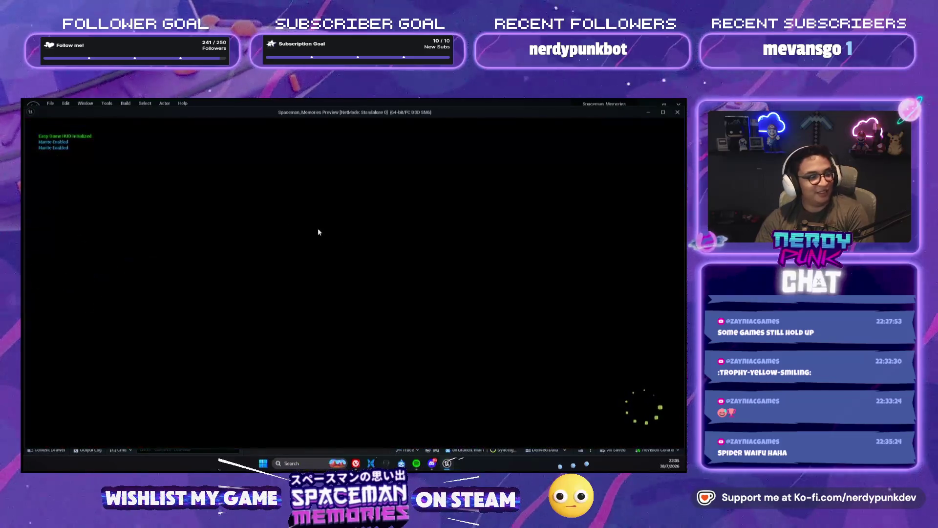
key(w)
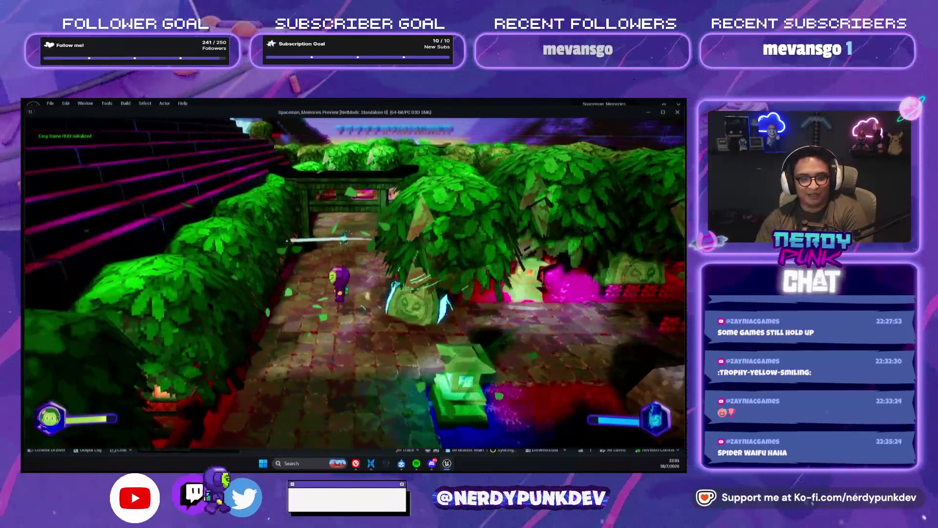
key(w)
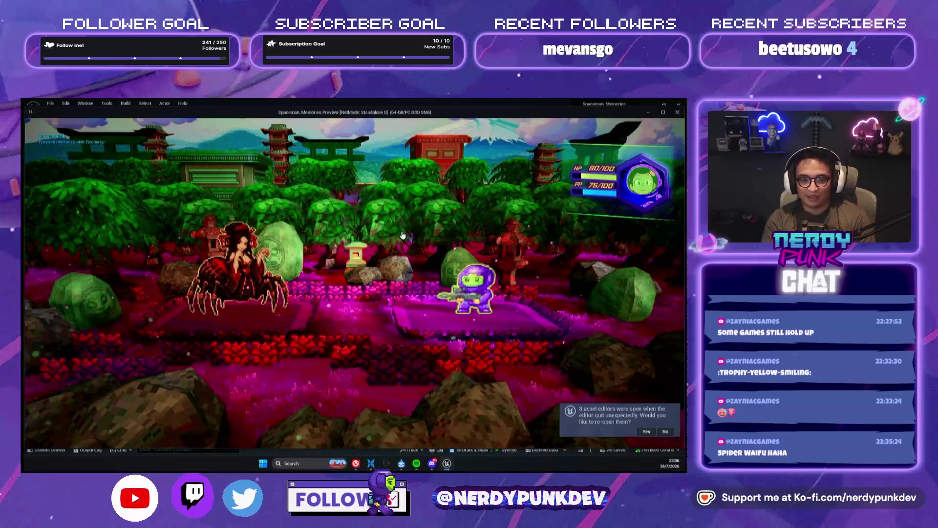
key(e)
key(e)
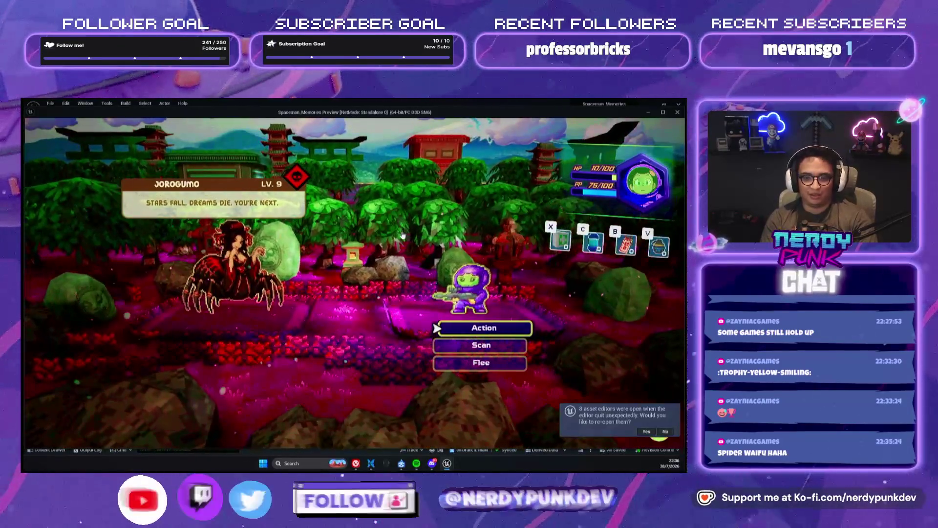
key(Escape)
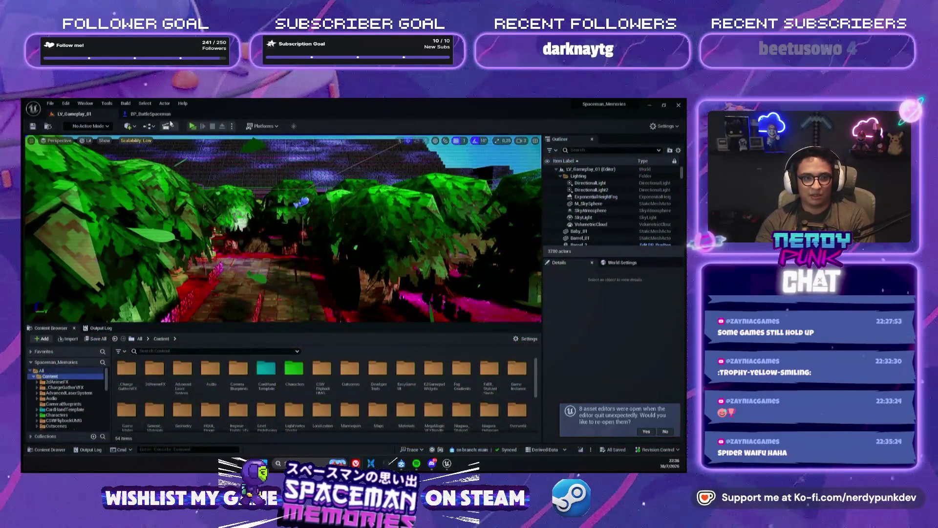
Check BP_BattleSpaceman, then play-test the spider battle until the 'You died Spaceman...' screen.
click(157, 114)
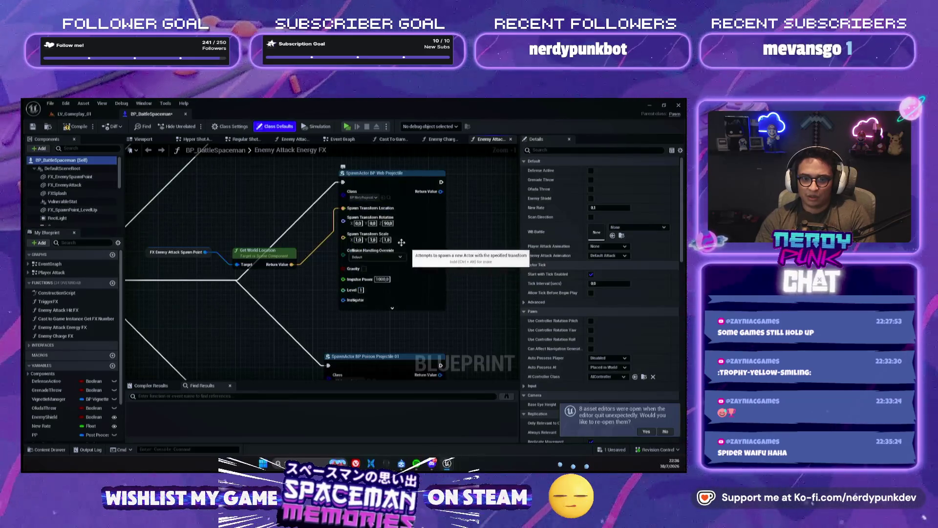
click(73, 114)
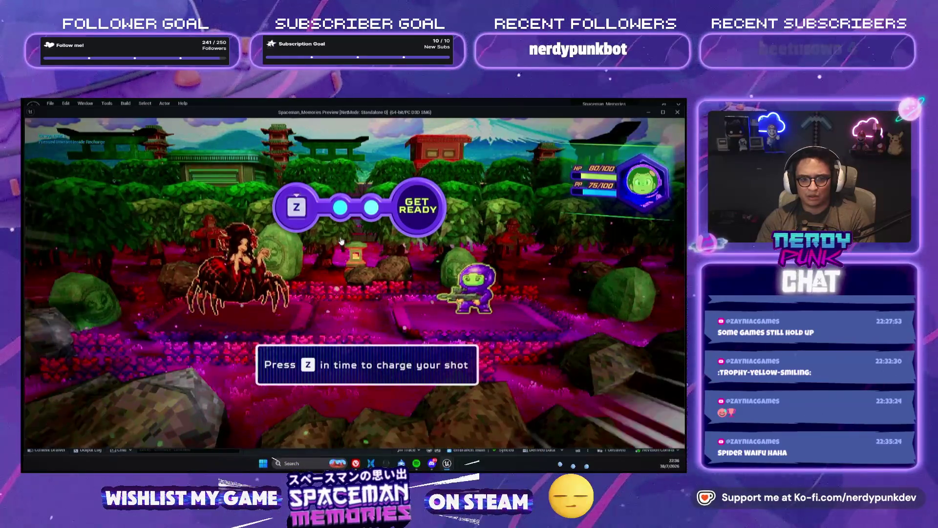
key(z)
key(z)
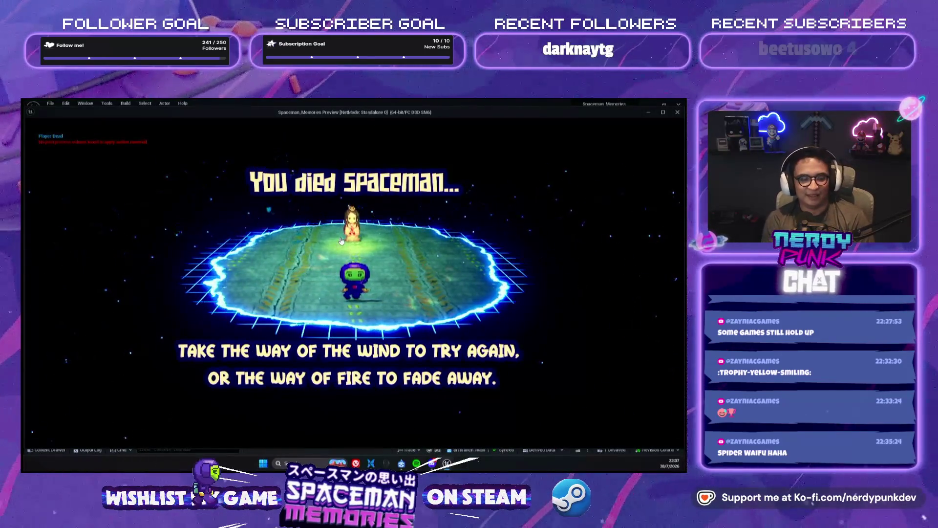
key(Escape)
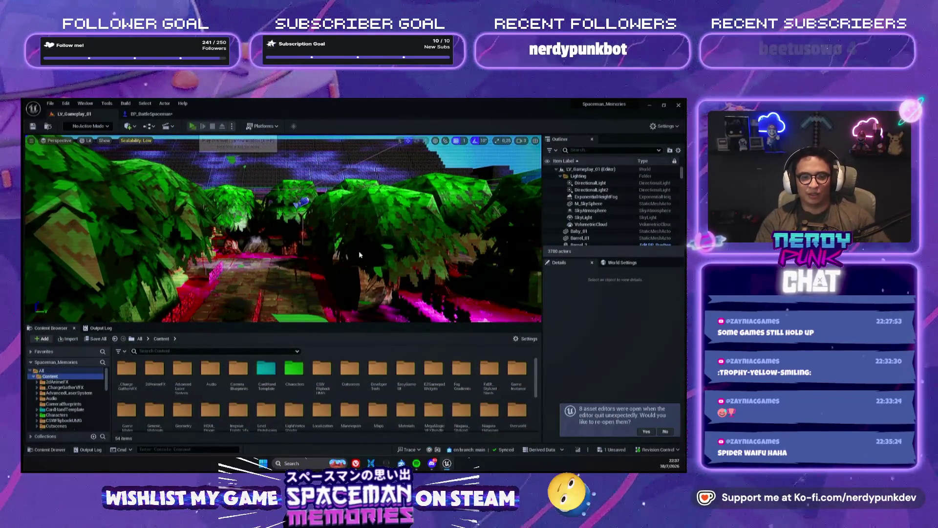
Run another Jorogumo play test with a perfectly timed shot, then reopen BP_BattleSpaceman.
key(alt+p)
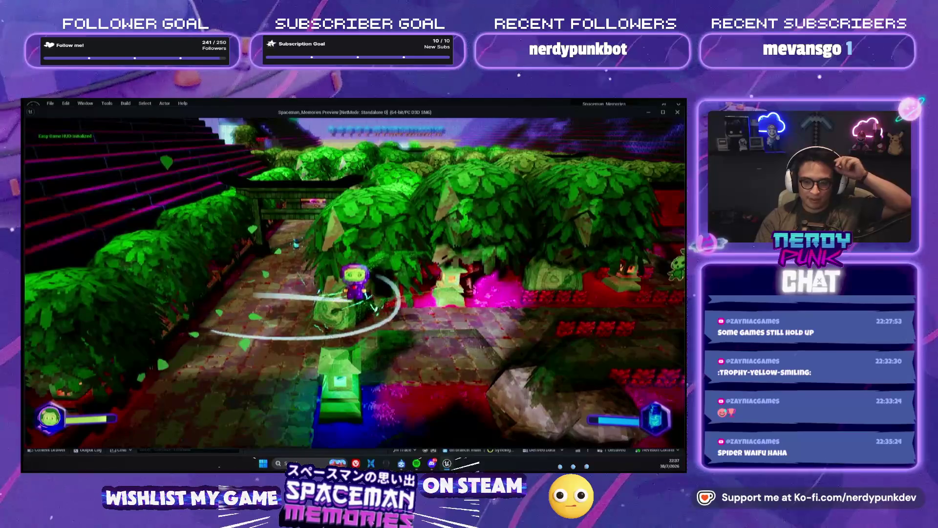
key(w)
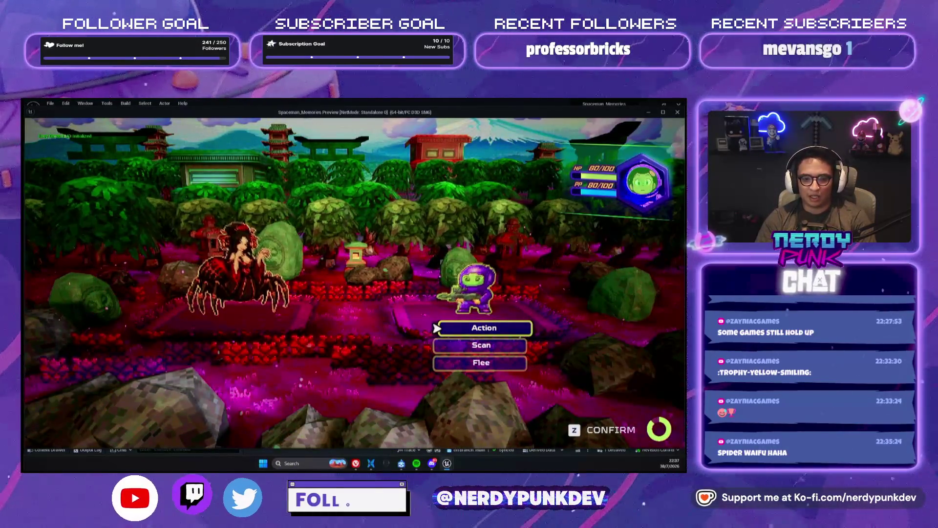
key(z)
key(z)
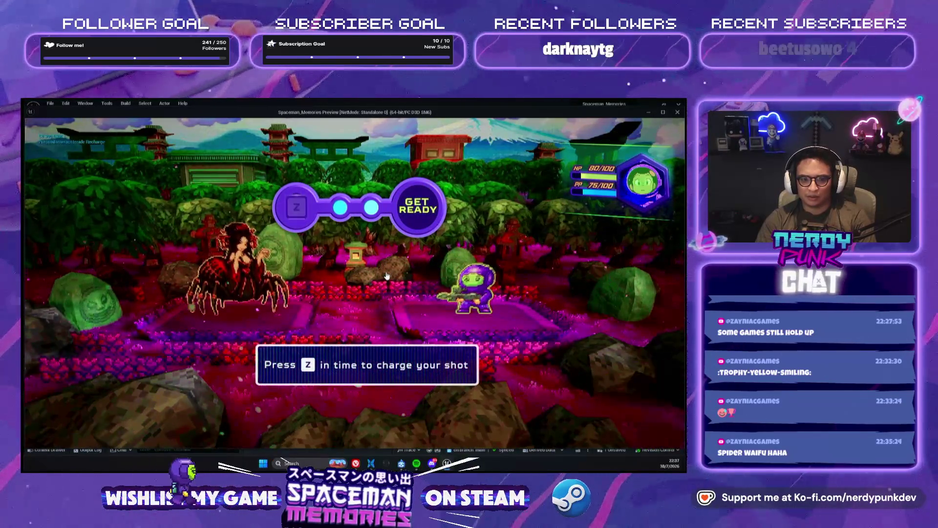
key(z)
key(z)
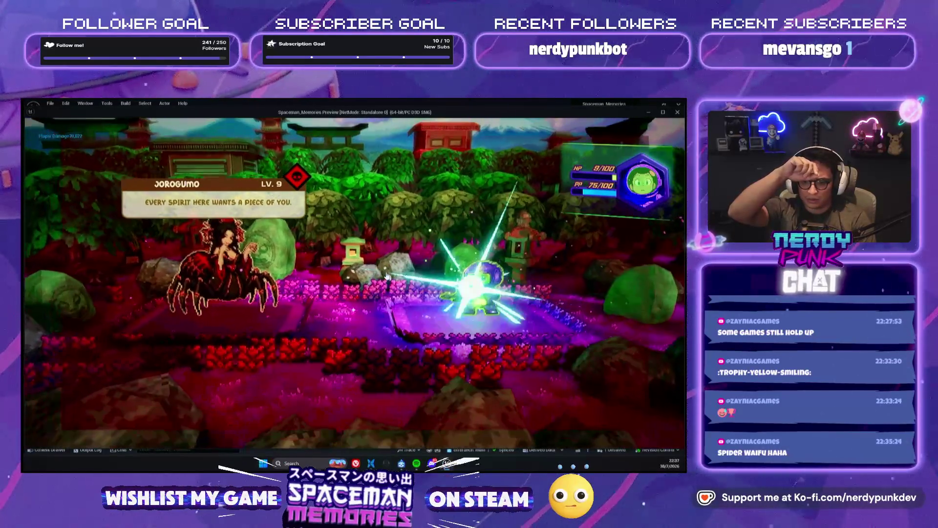
key(Escape)
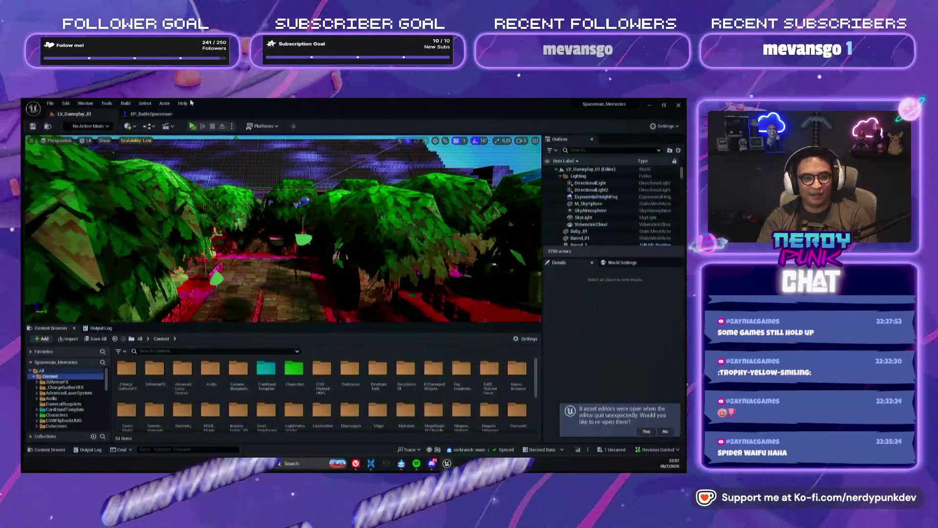
click(174, 117)
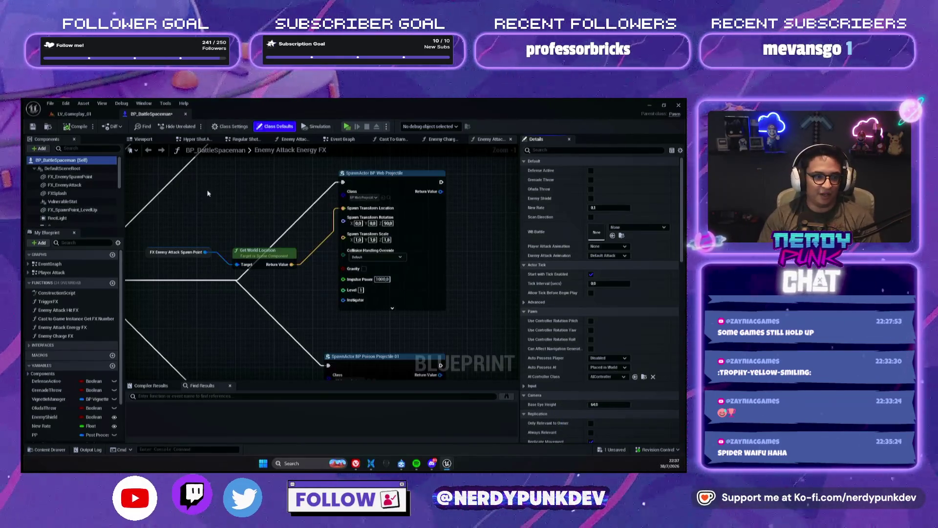
Go from BP_BattleSpaceman's EventGraph into the Enemy Attack Hit FX function graph.
click(143, 139)
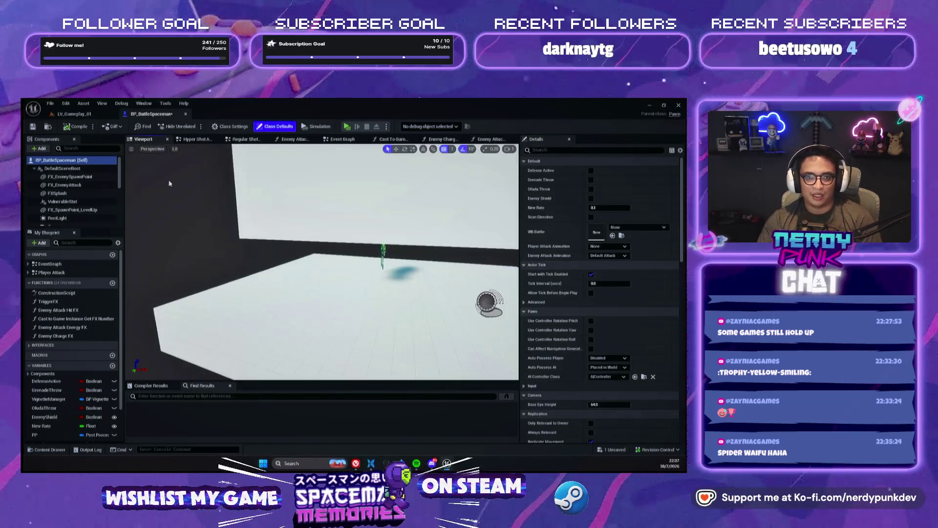
double_click(49, 264)
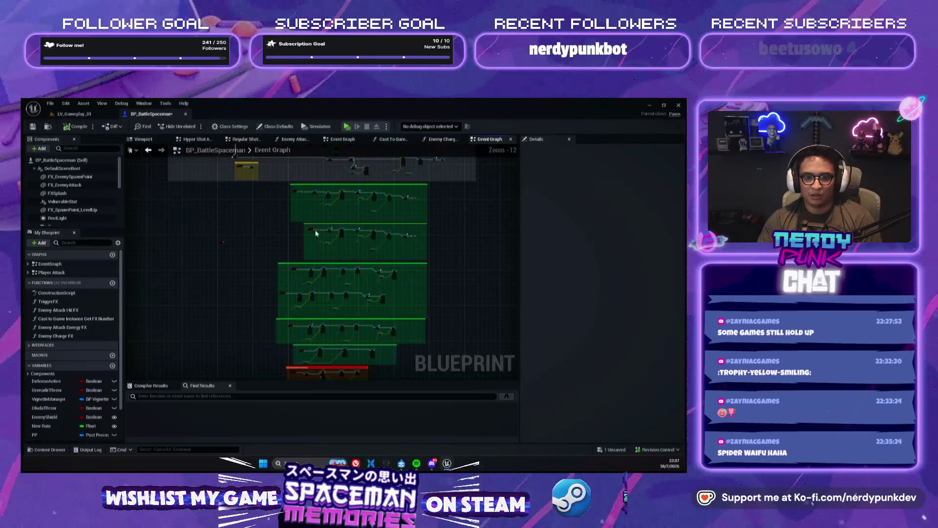
scroll(315, 233, up, 9)
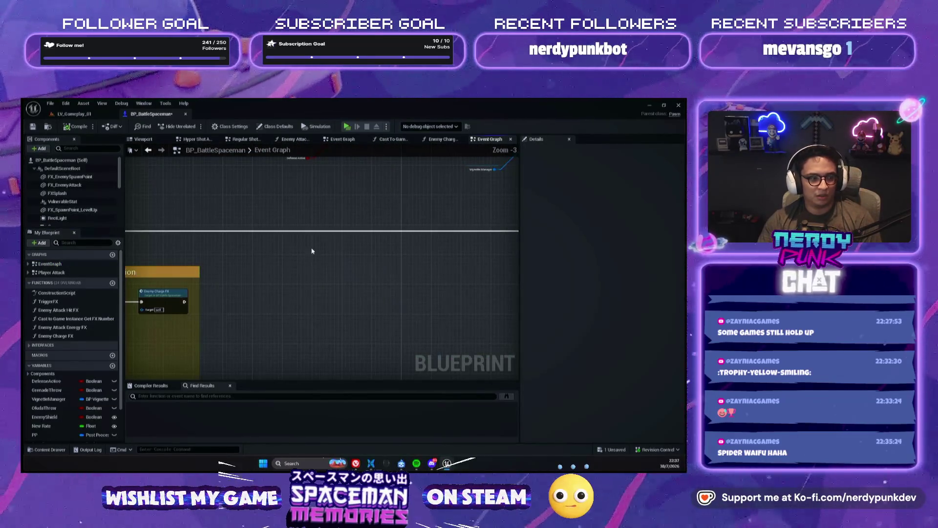
scroll(337, 253, down, 2)
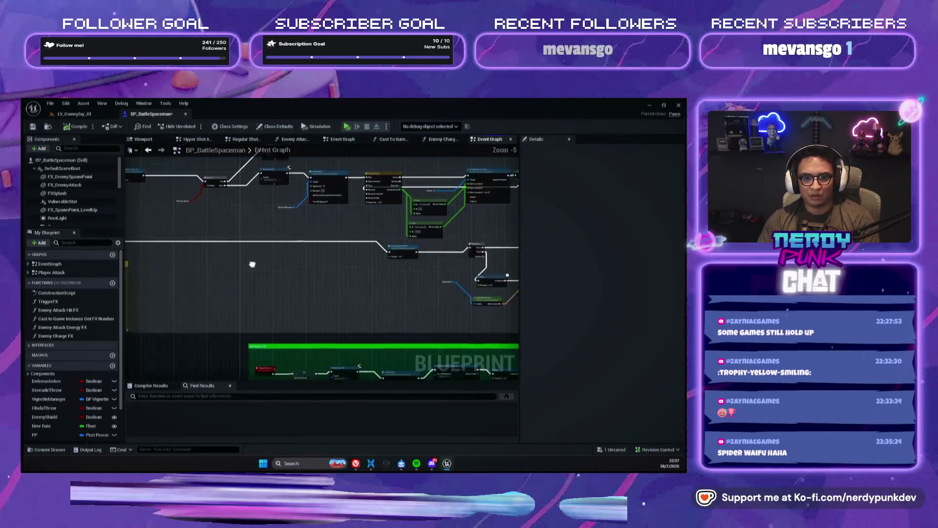
scroll(335, 248, up, 5)
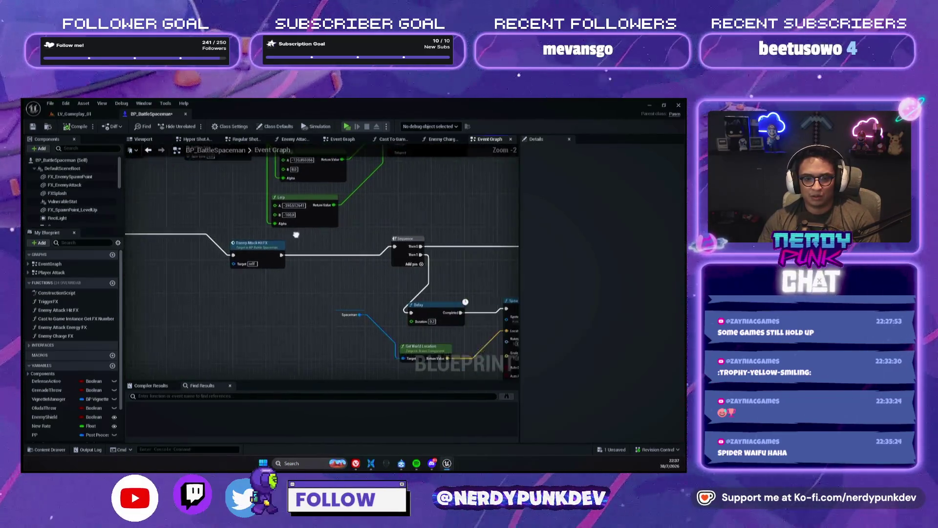
click(230, 273)
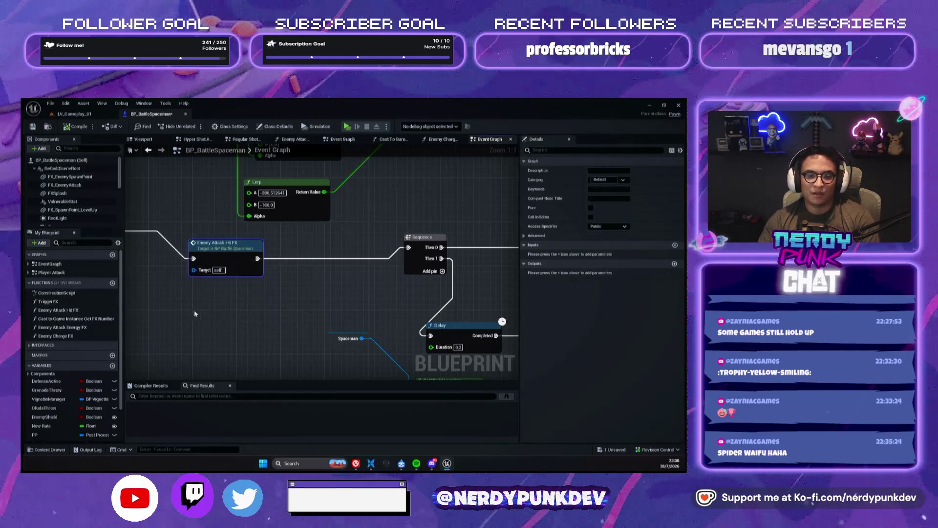
drag(200, 309, 423, 284)
scroll(297, 218, down, 3)
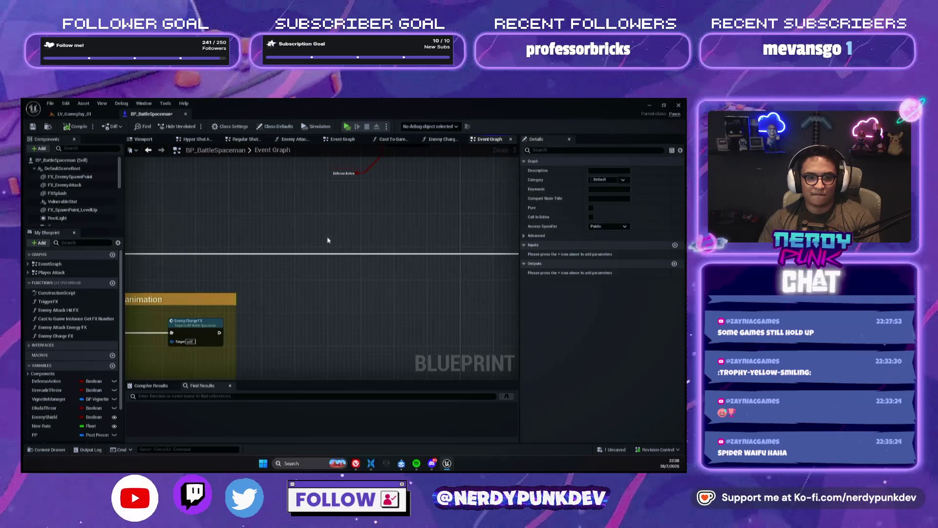
drag(459, 250, 242, 241)
double_click(277, 266)
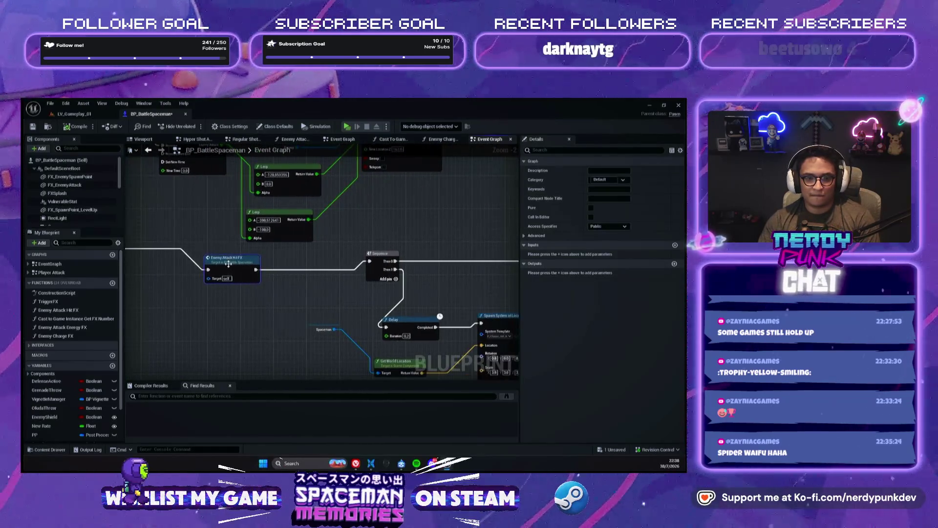
scroll(293, 204, down, 2)
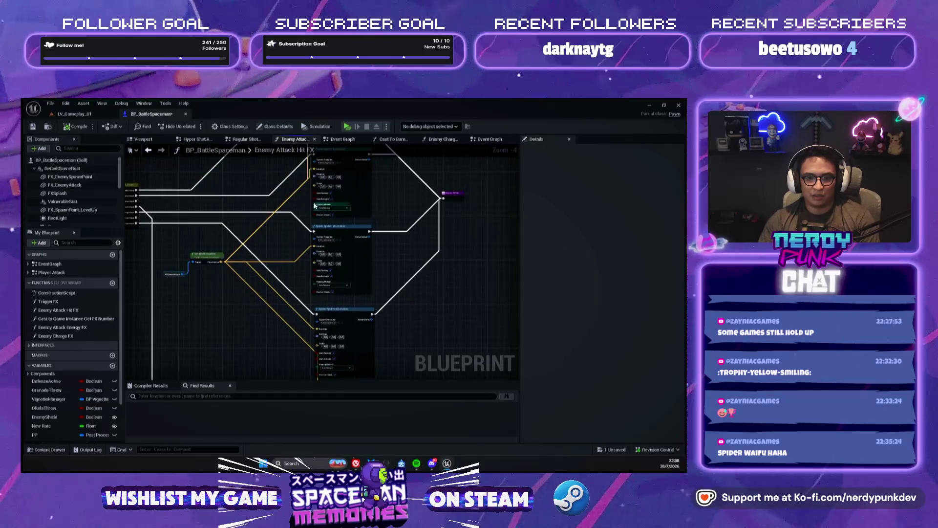
Open the graph action menu, search 'del', then dismiss it unused.
scroll(293, 204, up, 3)
right_click(342, 273)
text(del)
key(BackSpace)
key(BackSpace)
key(BackSpace)
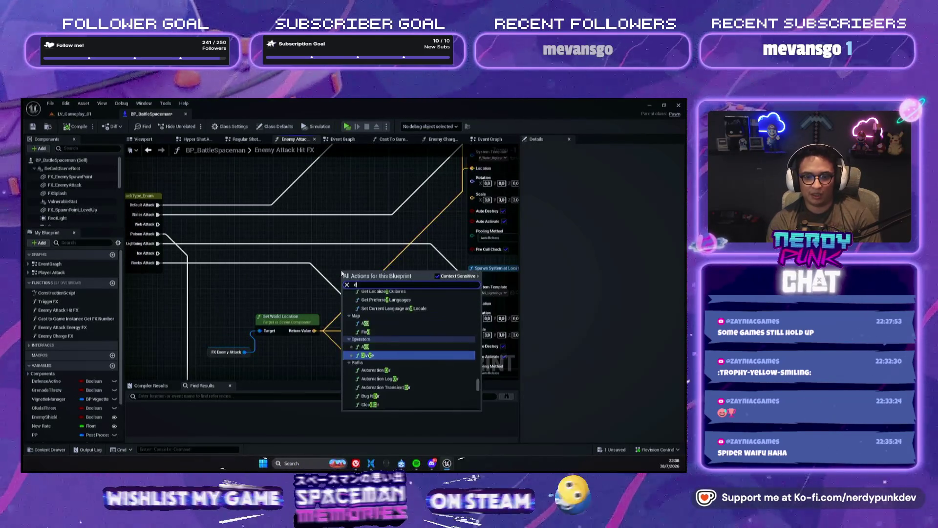
key(Escape)
Select the Spawn System at Location node, shift it, and paste a copy below.
scroll(370, 243, up, 3)
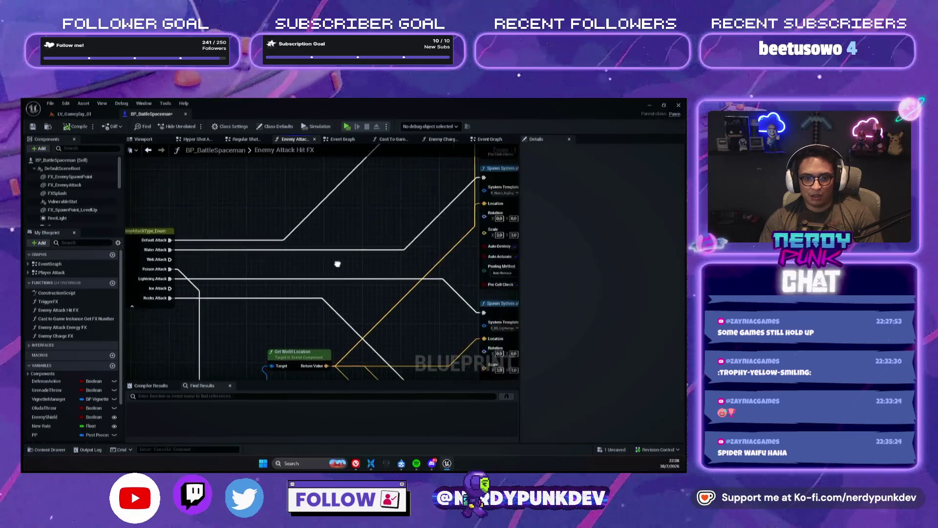
drag(370, 242, 297, 254)
scroll(298, 254, down, 1)
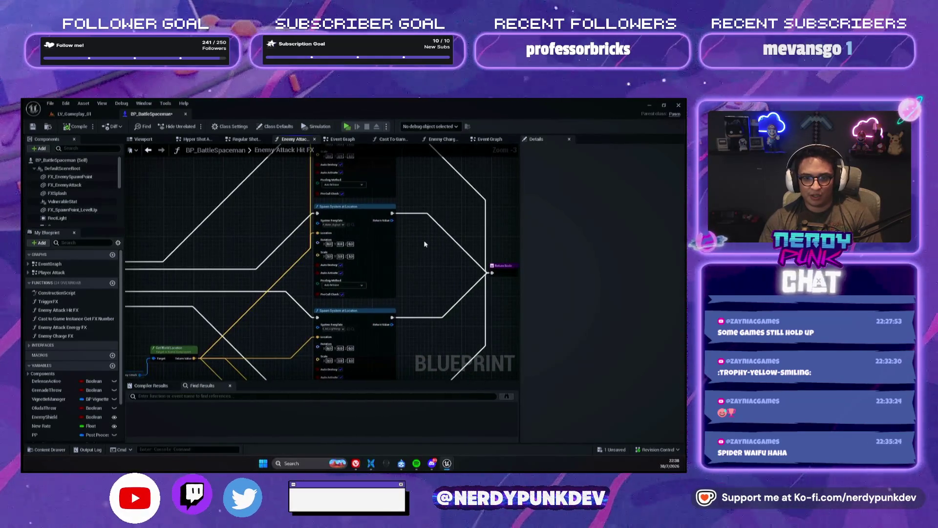
drag(419, 265, 425, 331)
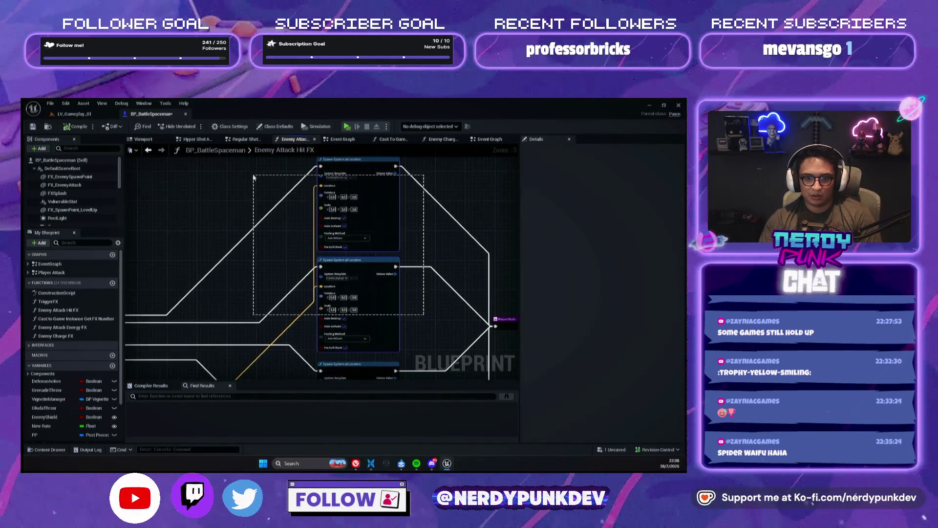
mouse_move(388, 268)
mouse_down()
mouse_move(383, 164)
mouse_move(364, 336)
mouse_move(348, 243)
mouse_move(376, 282)
mouse_up()
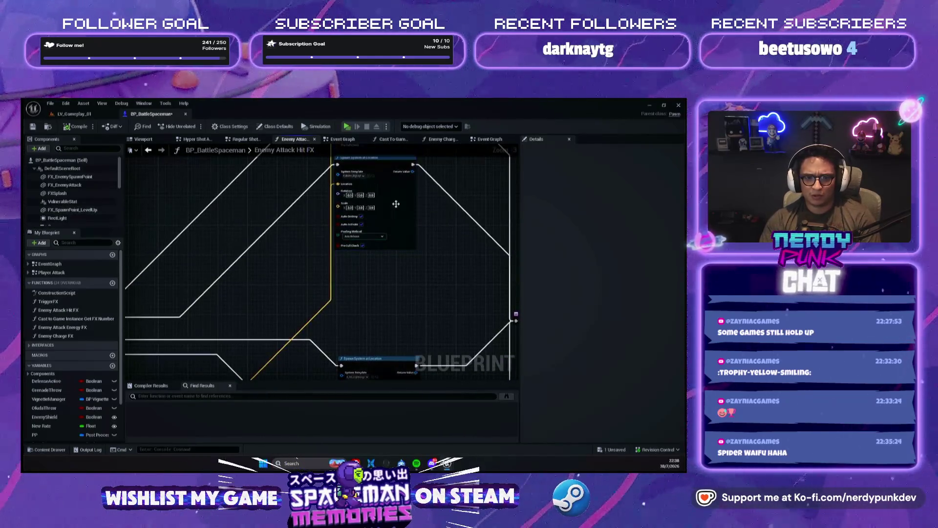
key(ctrl+v)
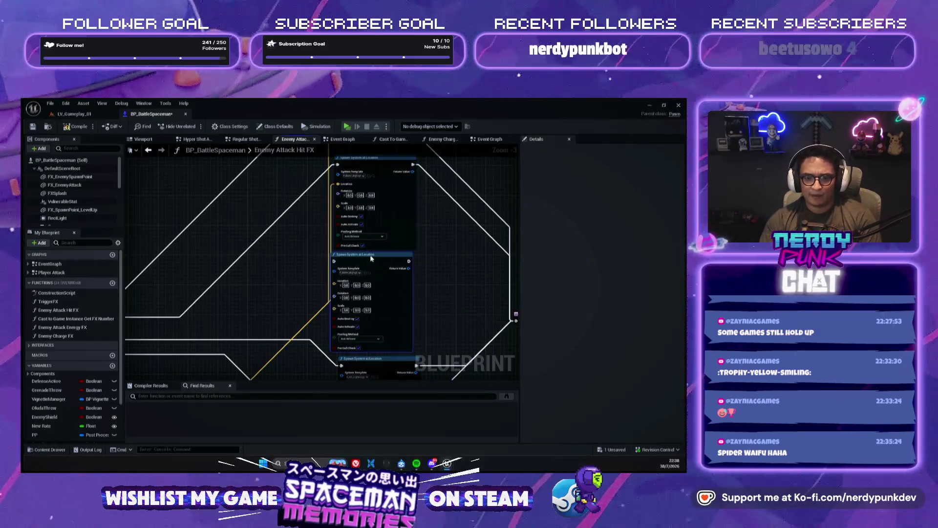
scroll(337, 287, up, 3)
click(355, 266)
Set the duplicated node's System Template to P_Web_Hit_01 from the 'web' search.
text(web)
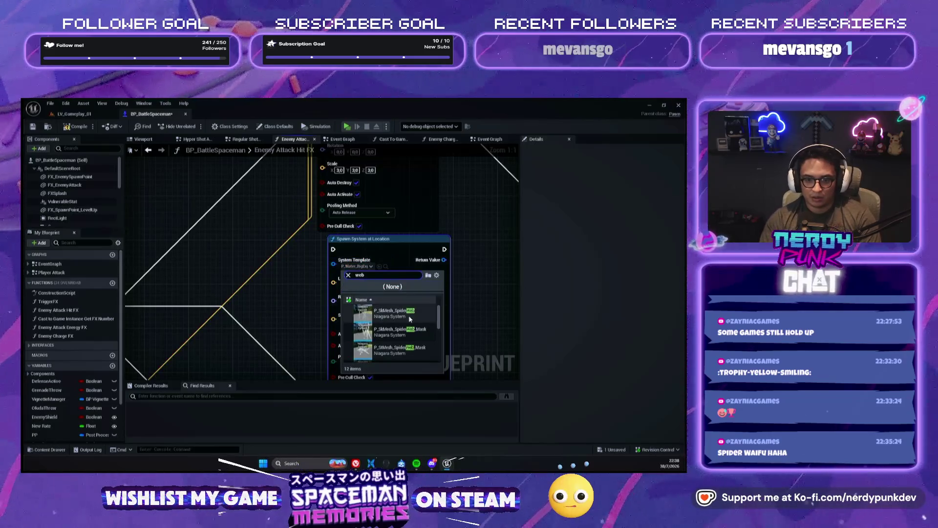
scroll(425, 332, down, 3)
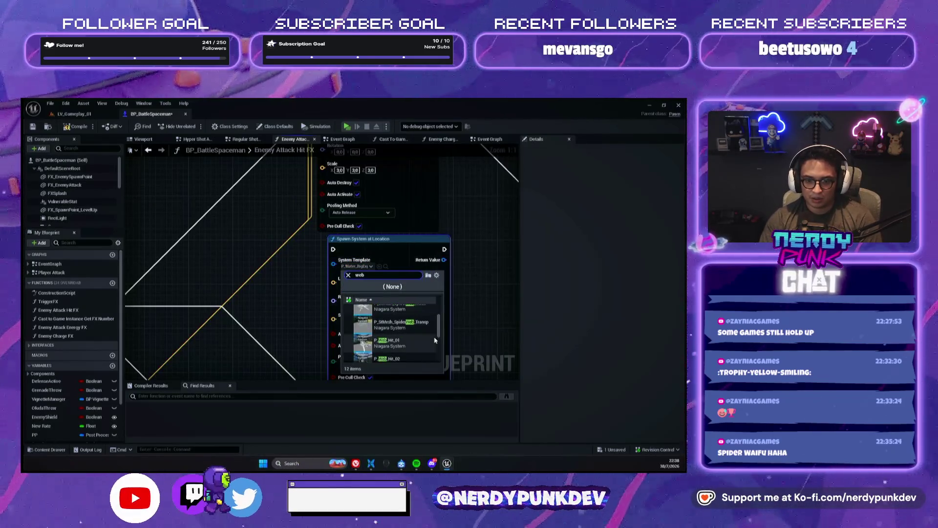
scroll(410, 323, up, 2)
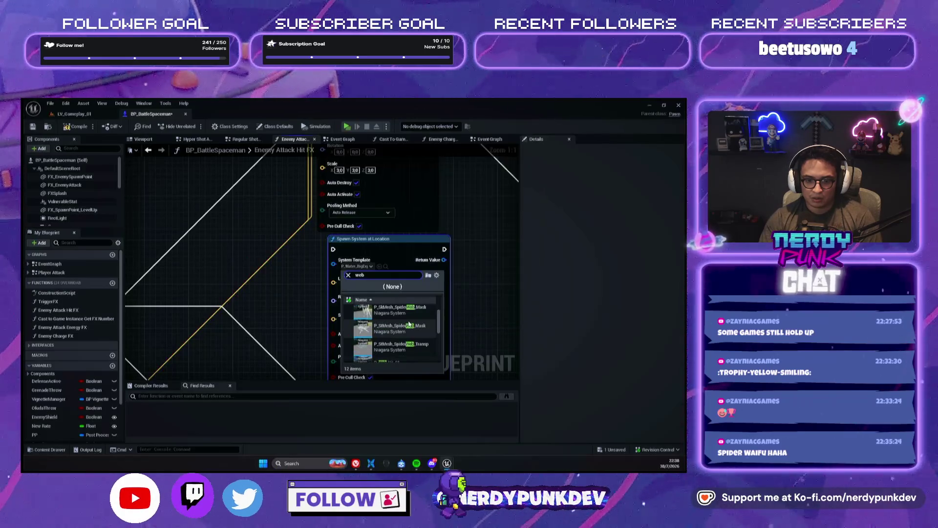
scroll(411, 322, up, 1)
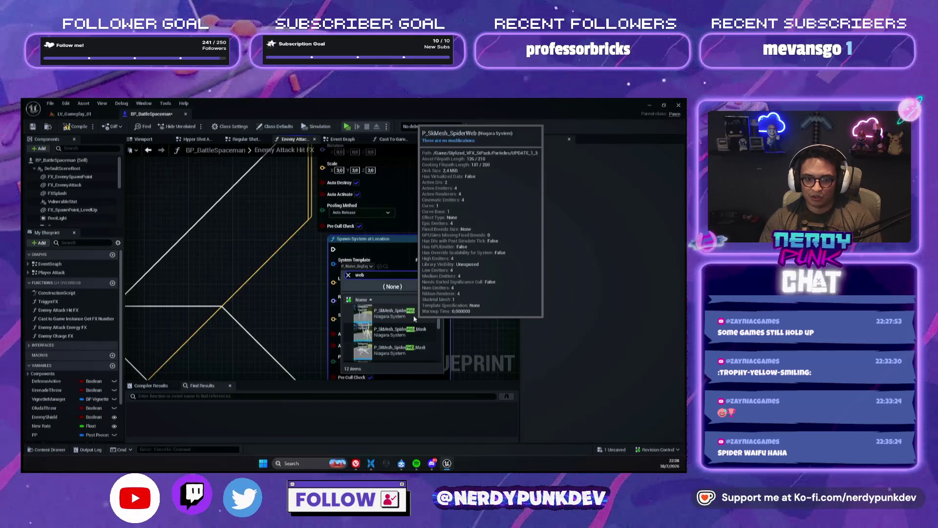
scroll(414, 325, down, 2)
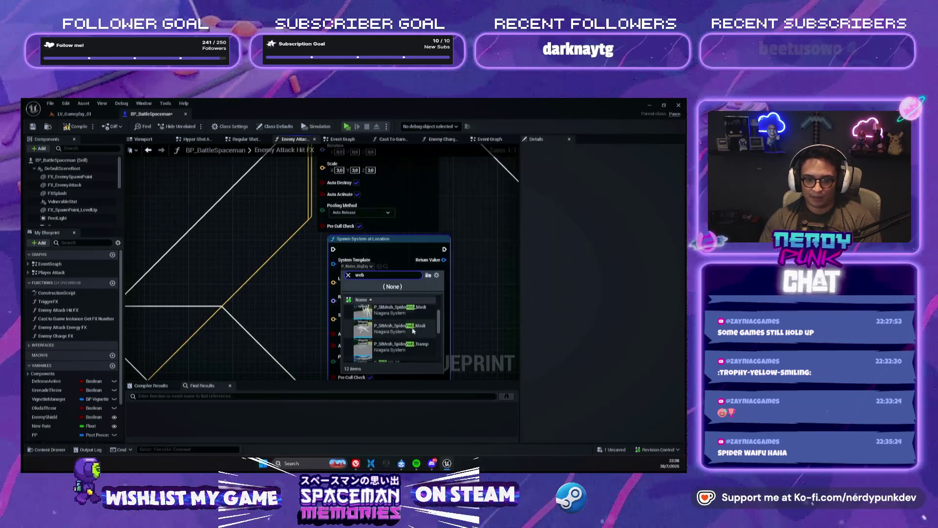
scroll(412, 332, down, 1)
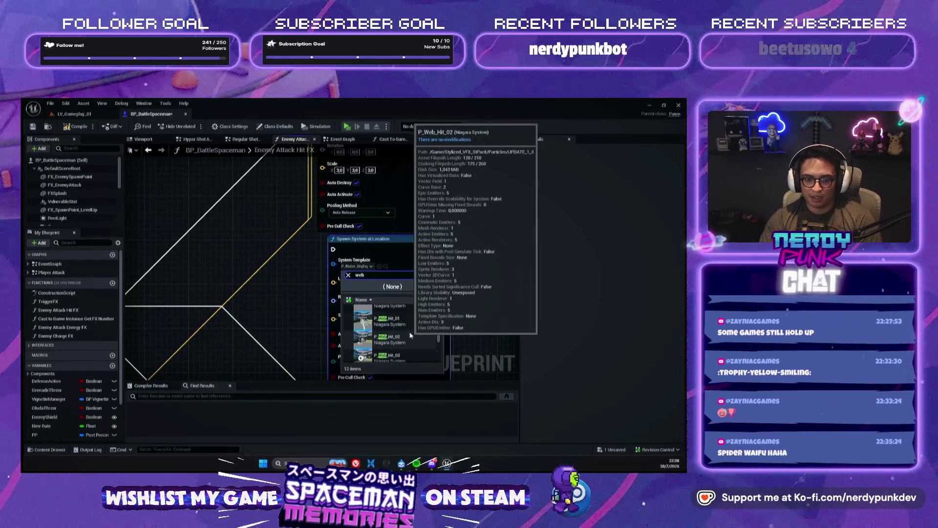
click(388, 321)
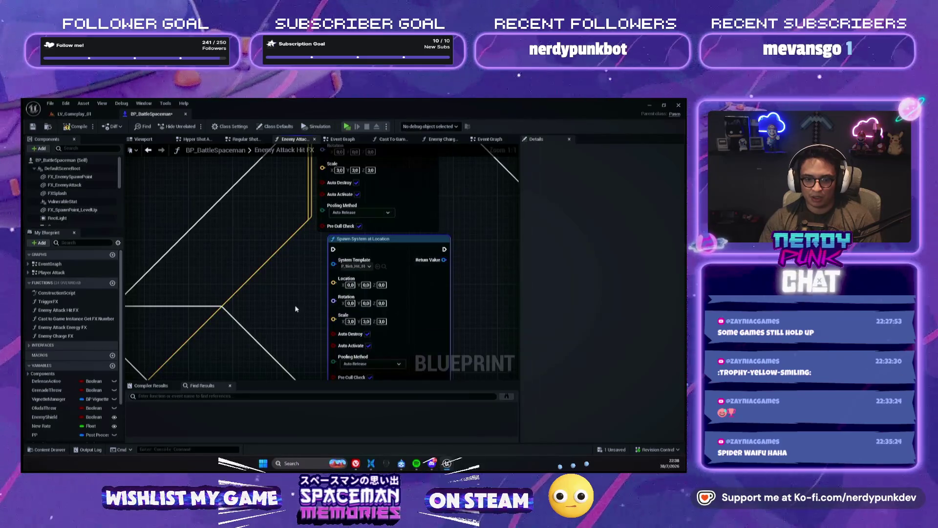
Wire Get World Location's Return Value into its Location pin and compile the Blueprint.
scroll(294, 308, down, 1)
mouse_move(250, 316)
mouse_down()
mouse_move(418, 188)
mouse_move(419, 168)
mouse_move(261, 95)
mouse_move(265, 108)
mouse_up()
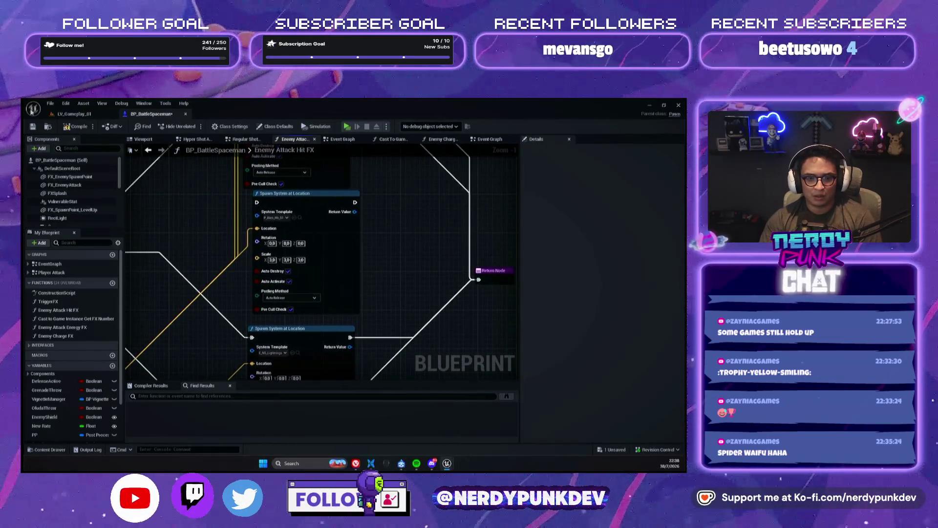
click(67, 127)
scroll(308, 218, down, 3)
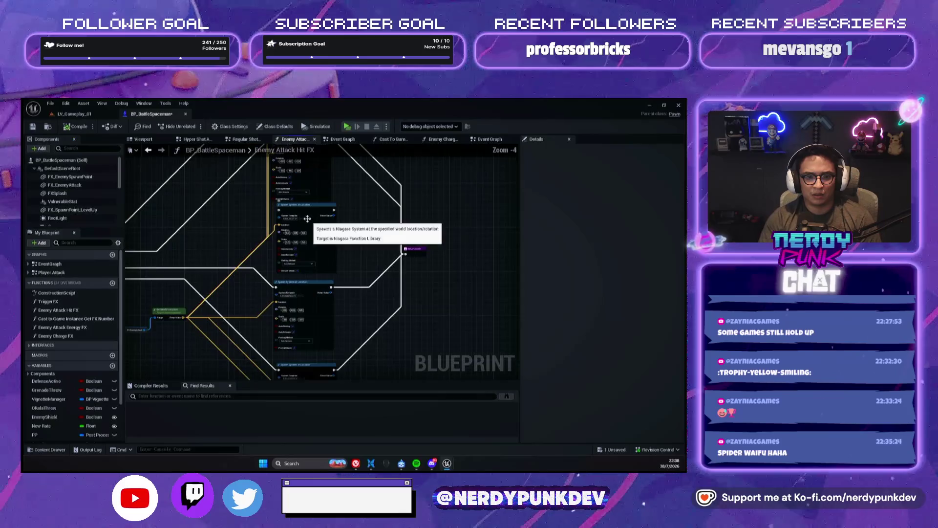
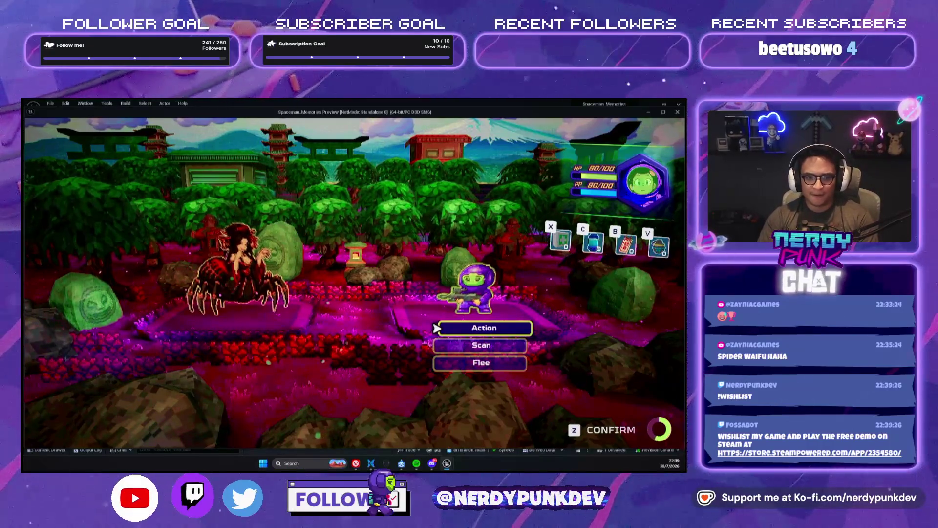
Attack the spider with charged shots until the Spaceman dies, then close the preview and reopen BP_BattleSpaceman.
key(z)
key(z)
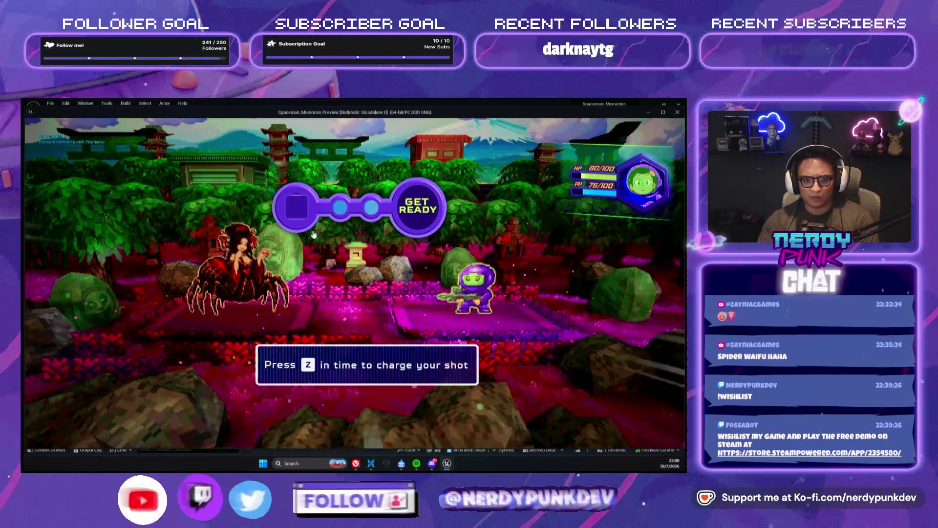
key(z)
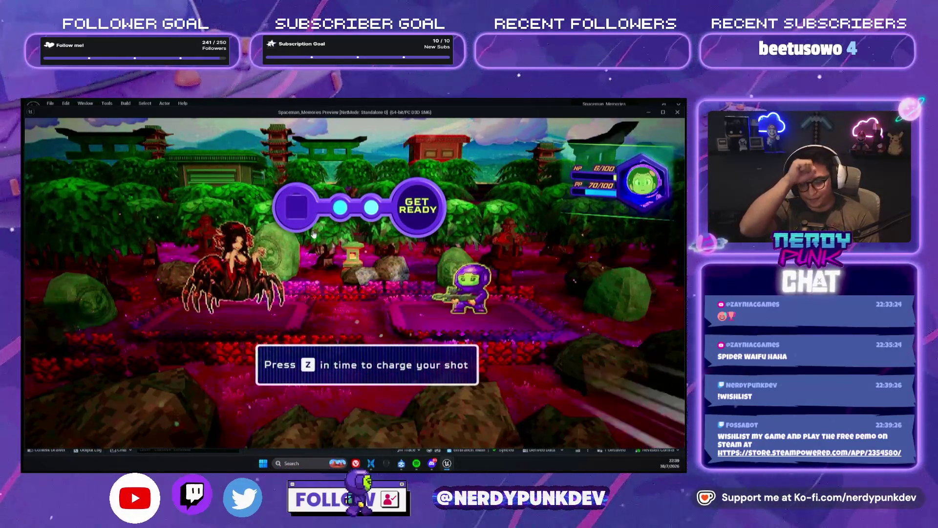
key(z)
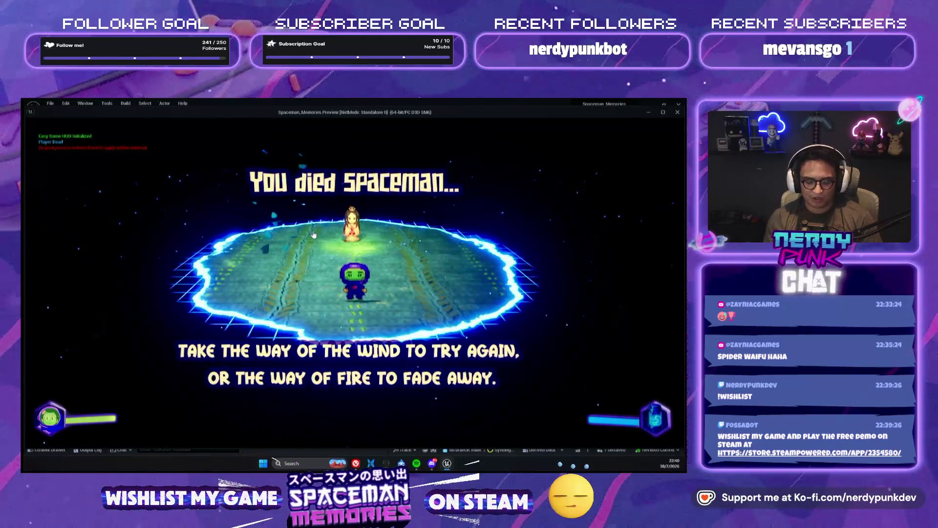
key(Escape)
click(160, 115)
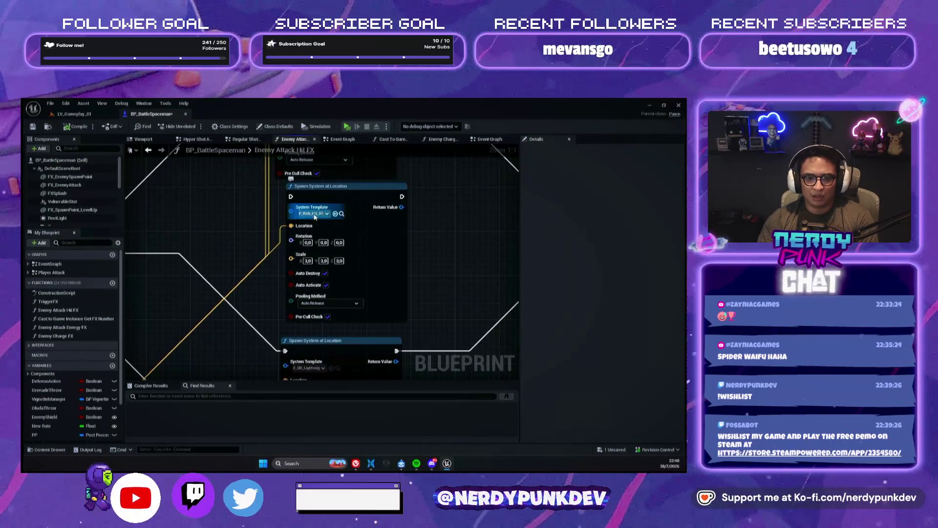
Set the Spawn System at Location System Template to P_SkMesh_SpiderWeb.
click(315, 215)
scroll(349, 279, down, 5)
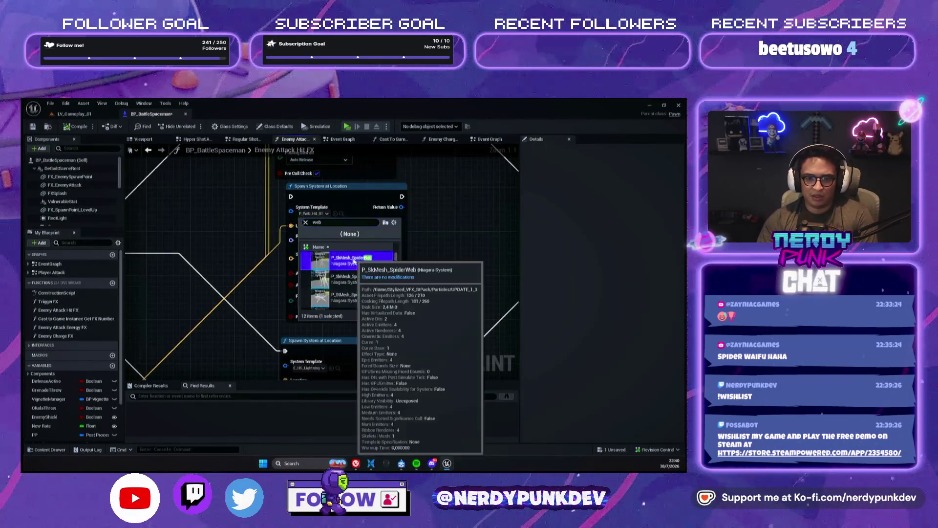
click(337, 258)
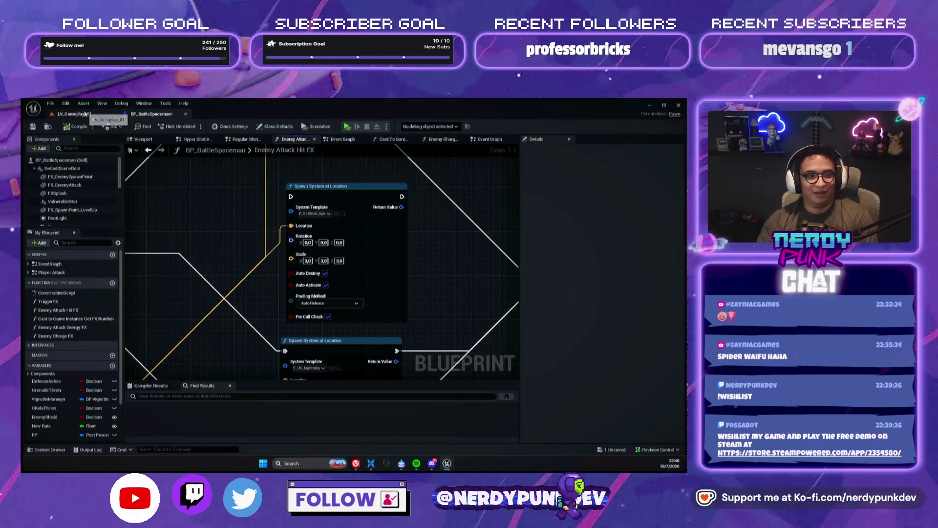
Launch a quick standalone play-test from LV_Gameplay_01, then close it.
click(85, 114)
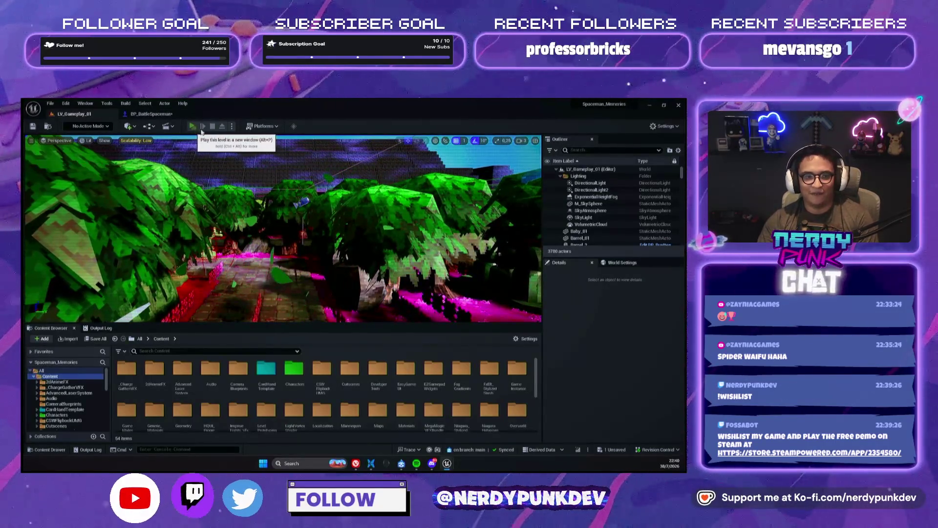
key(alt+p)
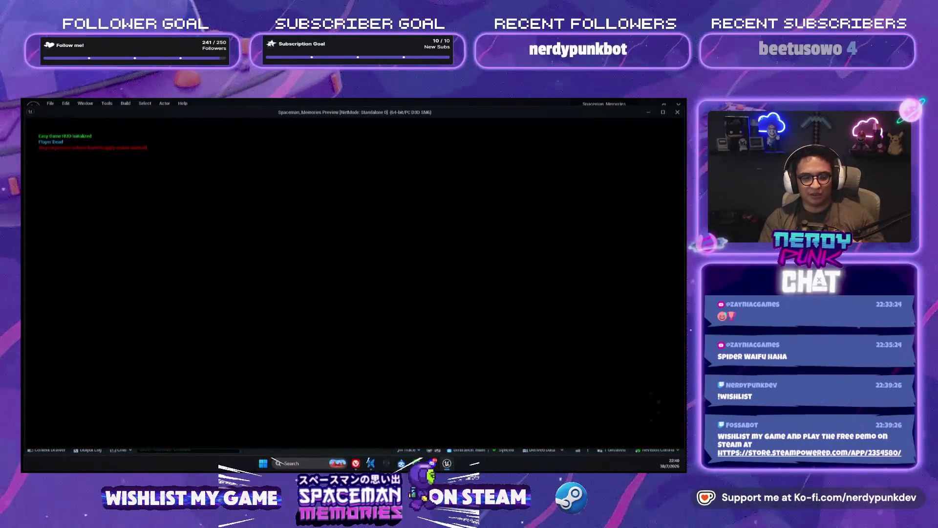
key(Escape)
Play-test in standalone, walk to the Jorogumo, attack until the Spaceman dies, then close the preview.
key(alt+p)
key(w)
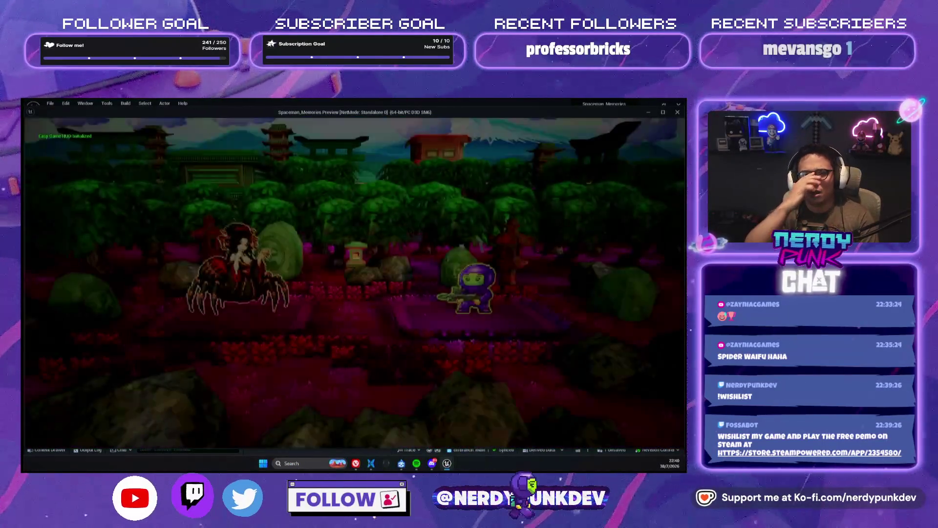
key(z)
key(z)
key(z)
key(z)
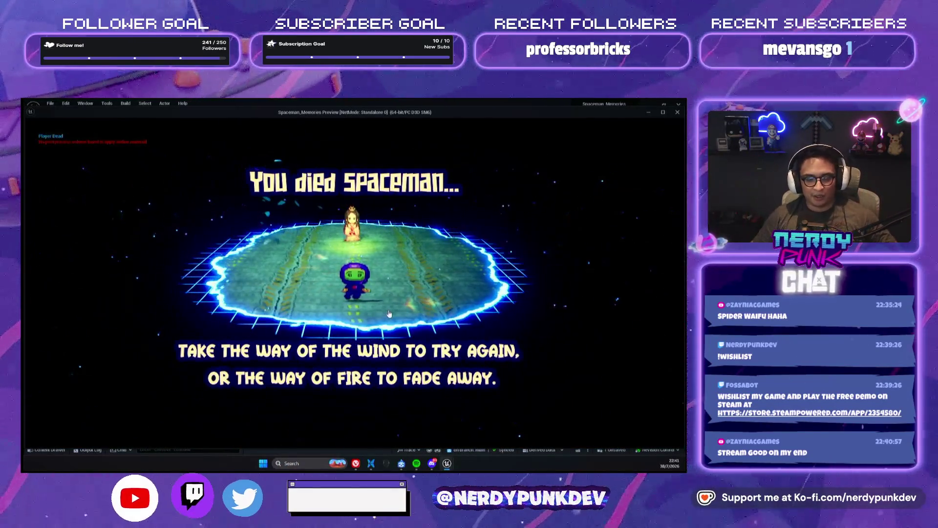
key(Escape)
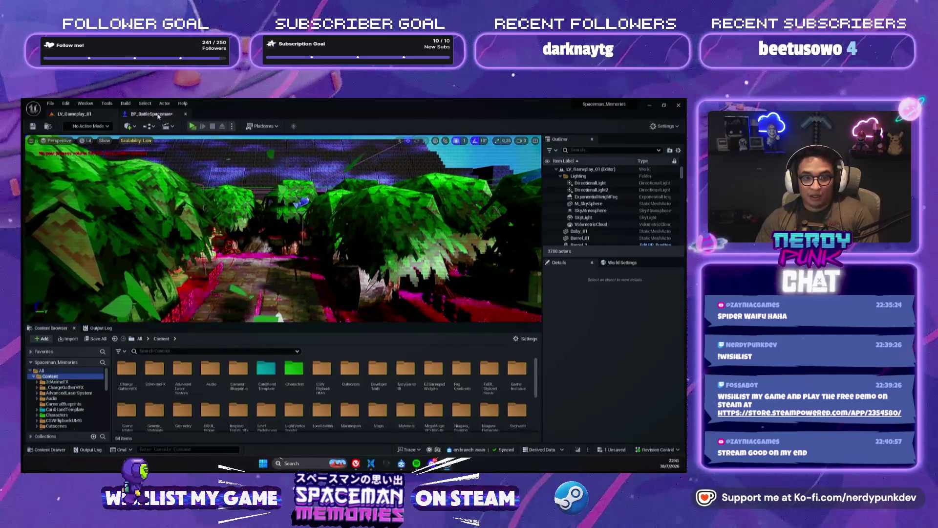
Check the System Template picker in BP_BattleSpaceman's Enemy Attack Hit FX graph without changing it.
click(158, 116)
click(321, 214)
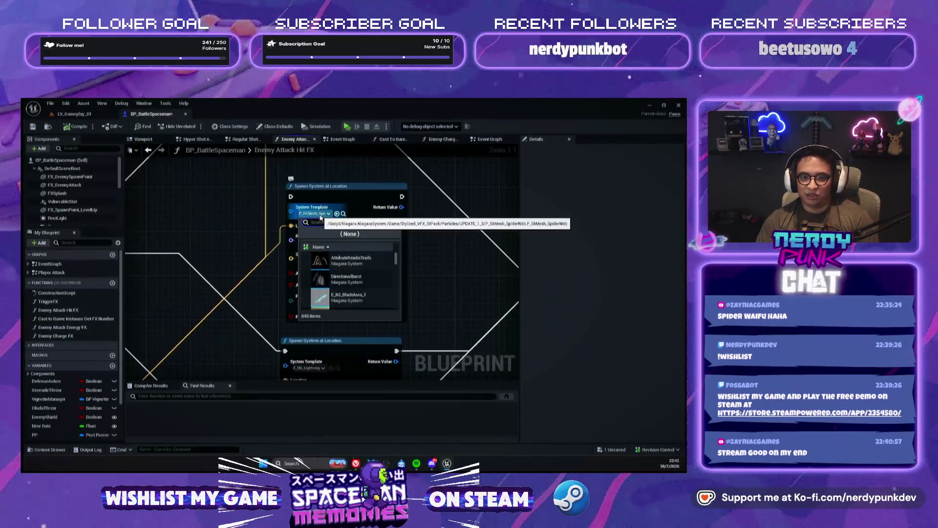
click(275, 273)
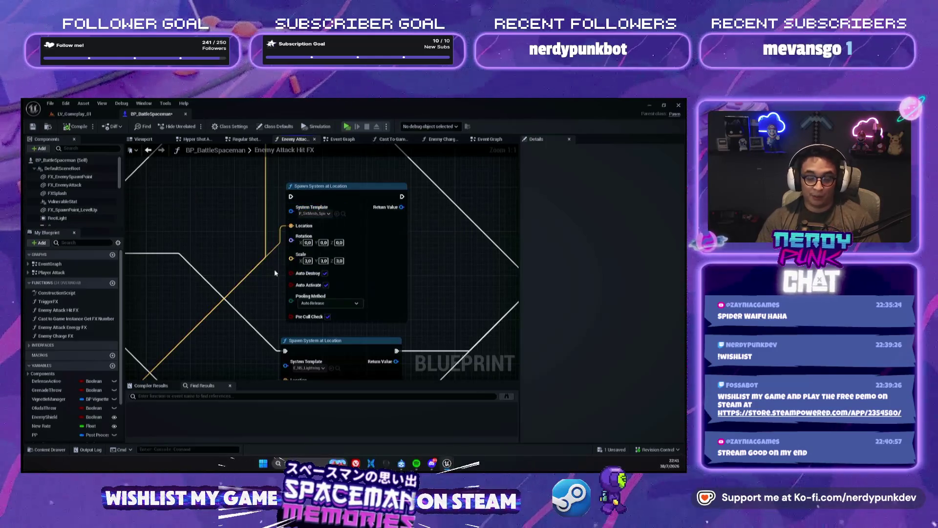
Play-test from LV_Gameplay_01, firing a charged shot at the spider, then reopen BP_BattleSpaceman.
click(86, 112)
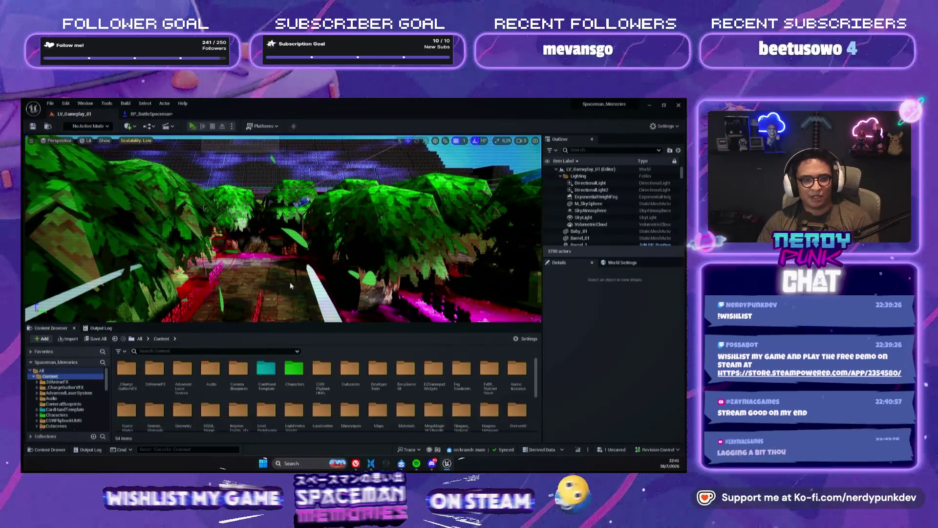
key(alt+p)
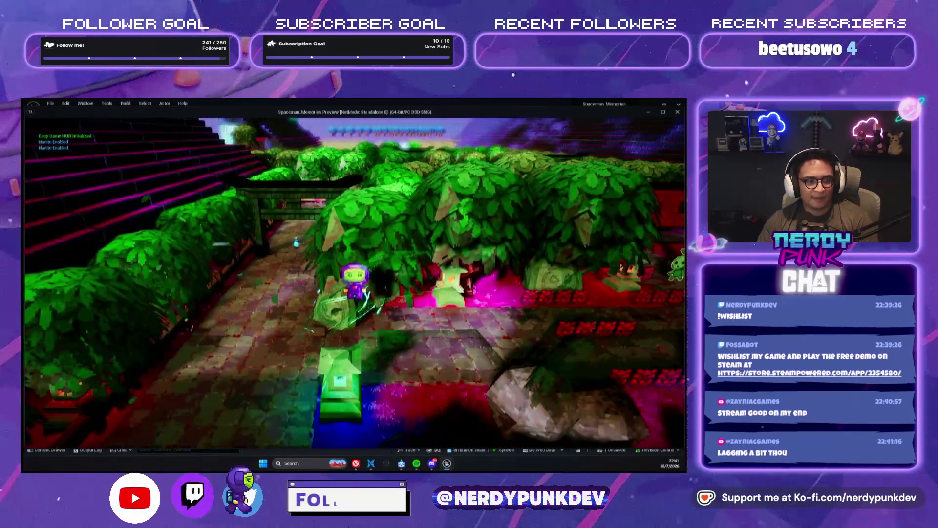
key(w)
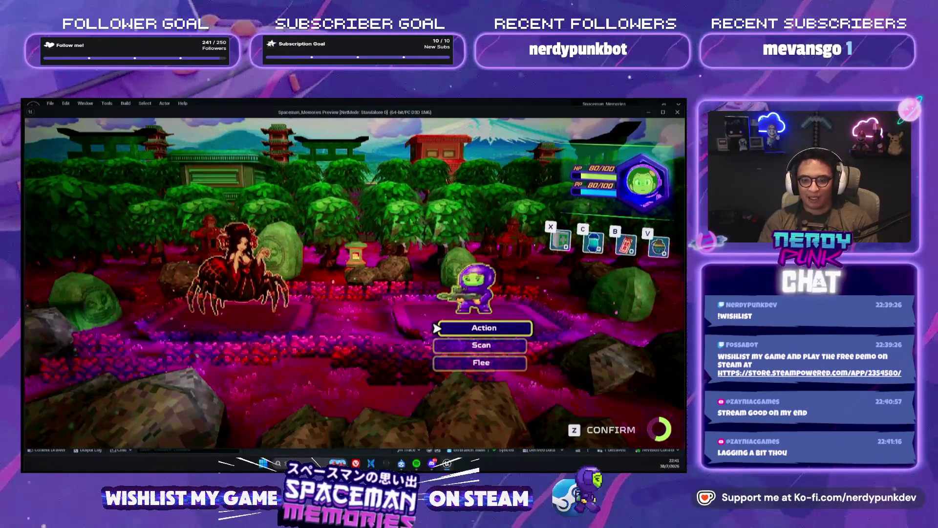
key(z)
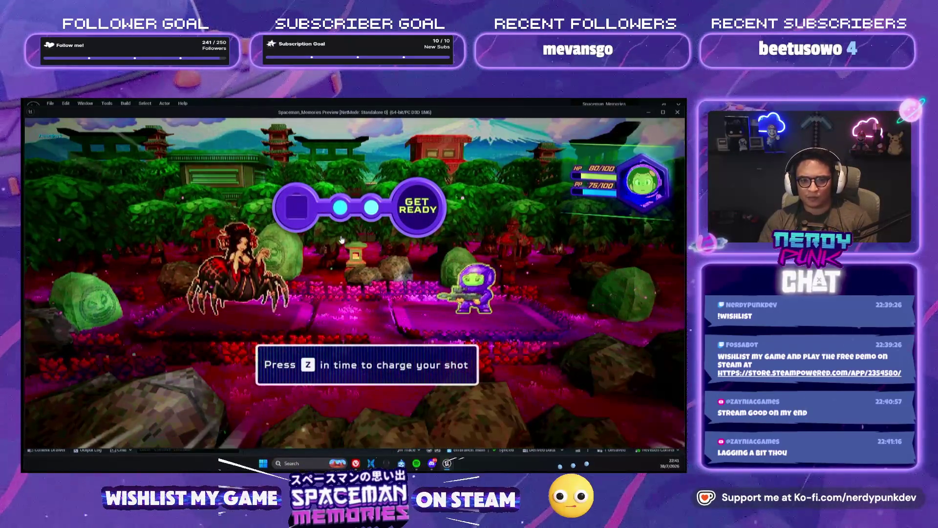
key(z)
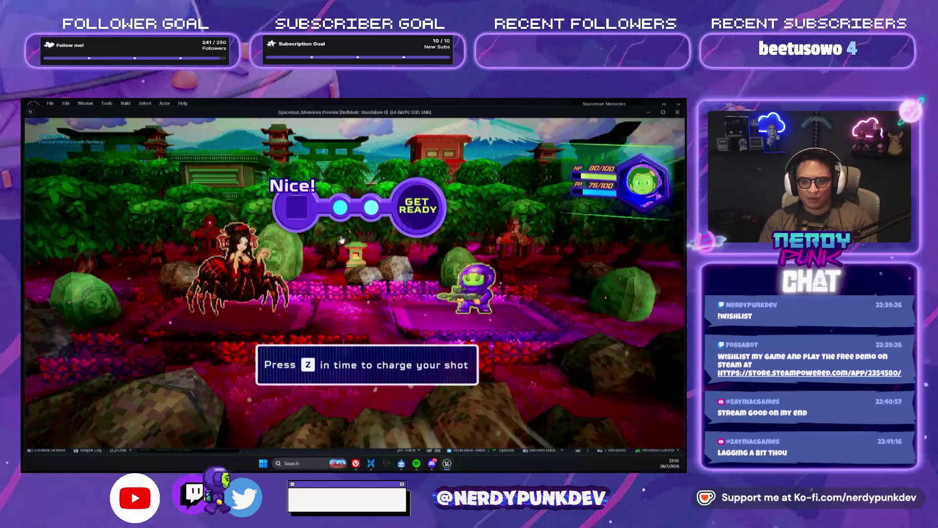
key(z)
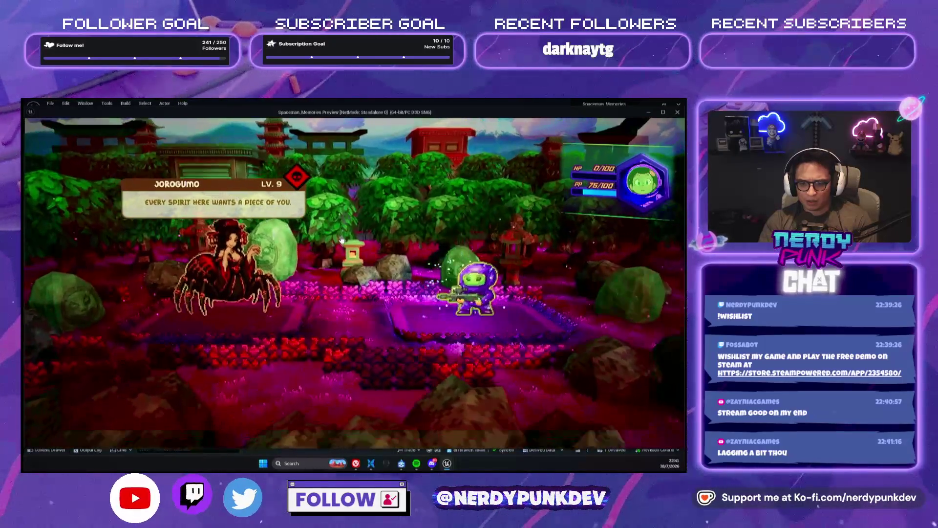
key(Escape)
click(173, 116)
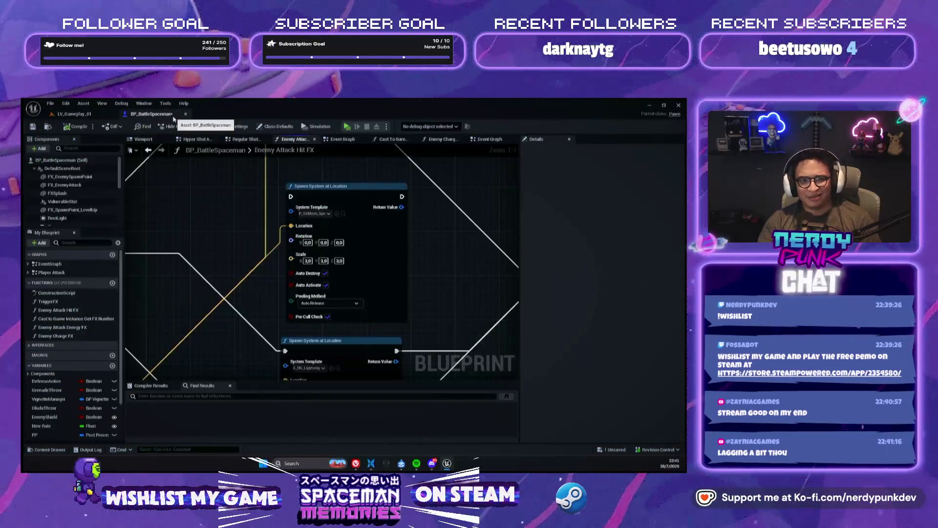
Wire the Attack Type switch's Web Attack pin to the top Spawn System at Location node.
scroll(390, 277, down, 3)
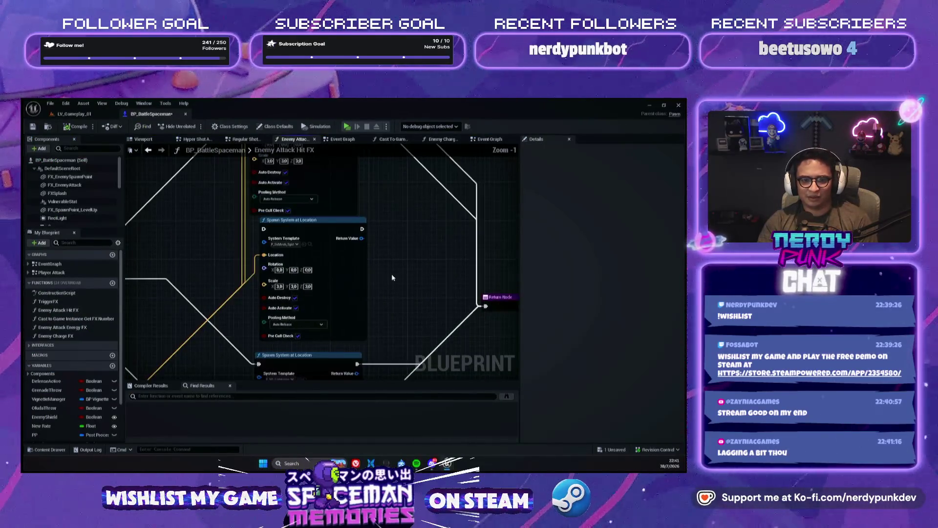
scroll(394, 277, up, 1)
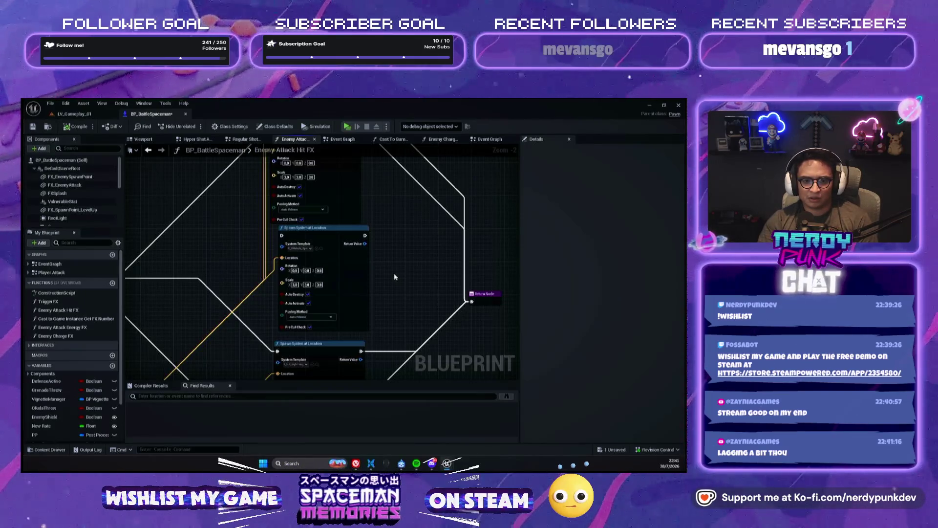
drag(395, 277, 467, 254)
drag(279, 248, 343, 219)
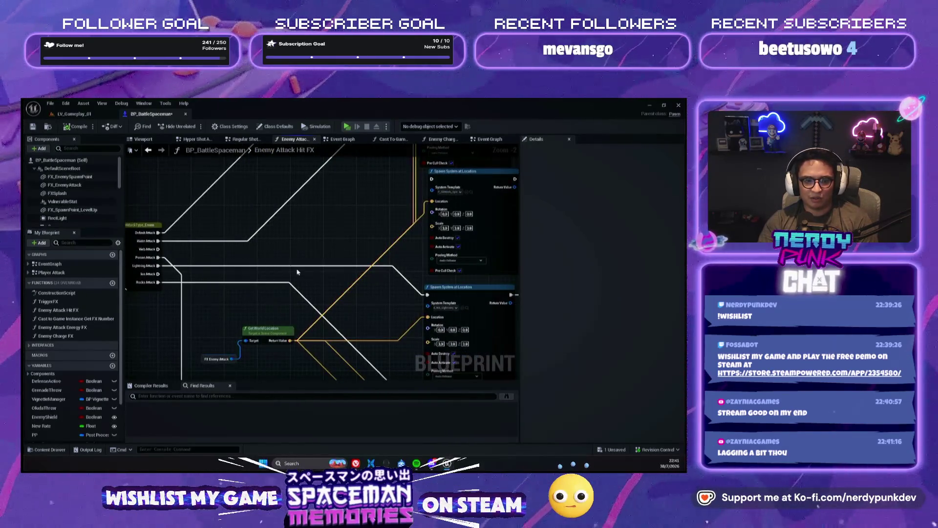
drag(153, 250, 430, 178)
Play-test a battle against the Jorogumo until the Spaceman dies, then close the preview.
click(73, 114)
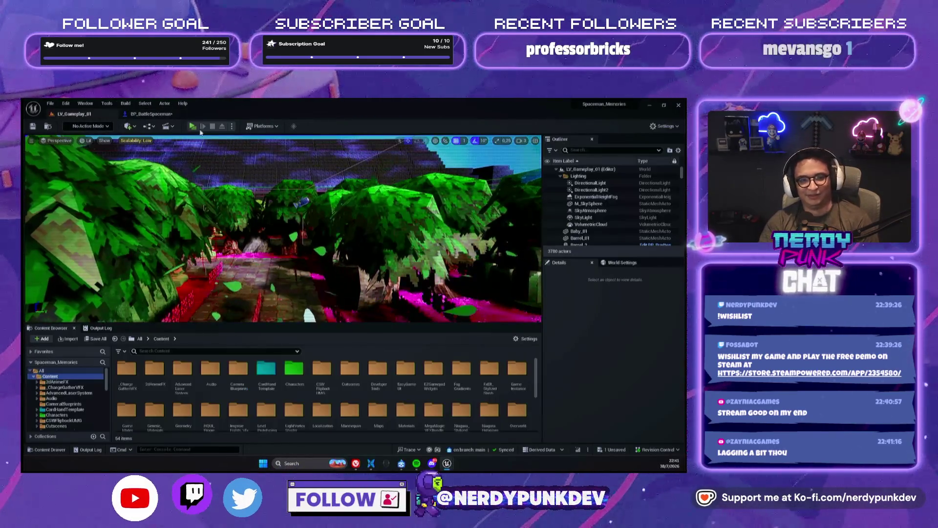
key(alt+p)
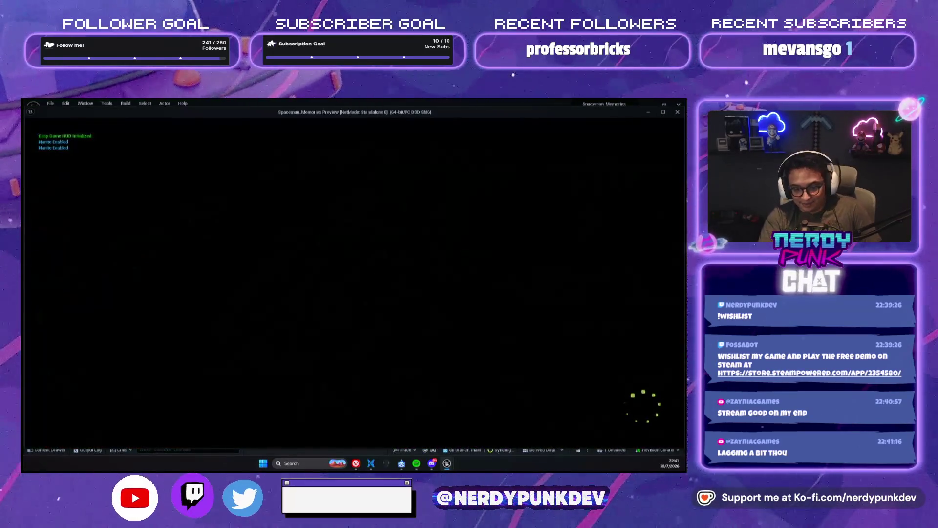
key(w)
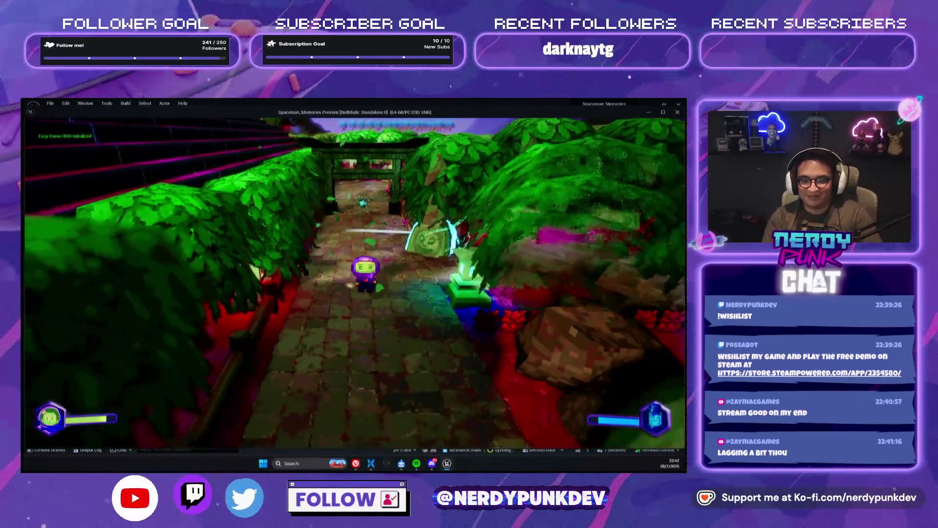
key(w)
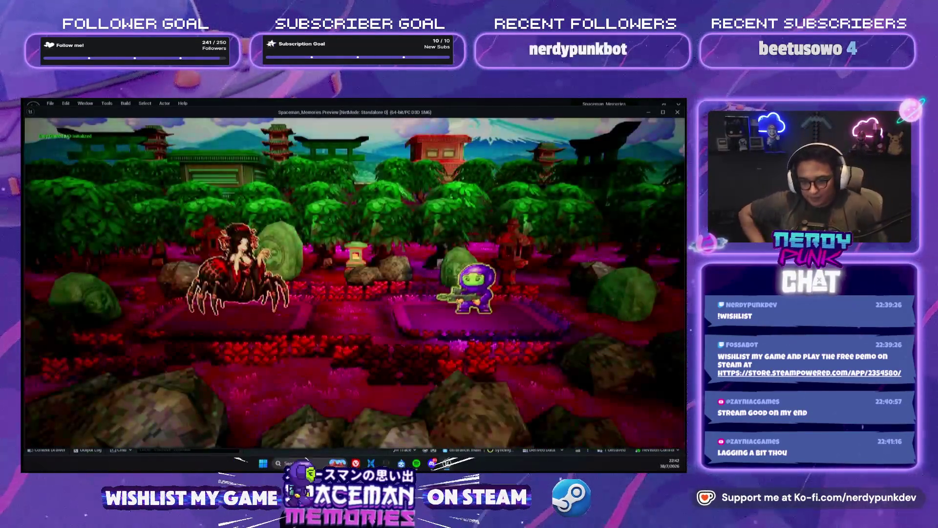
key(z)
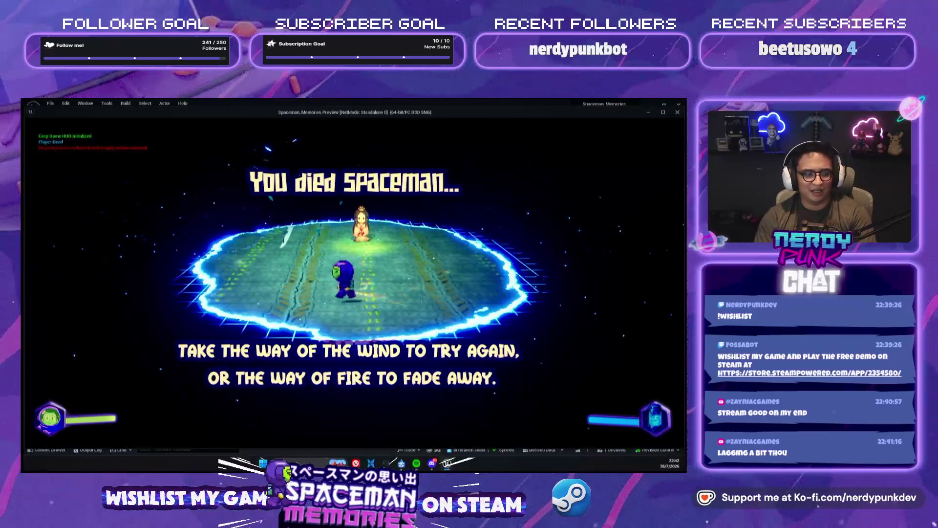
key(Escape)
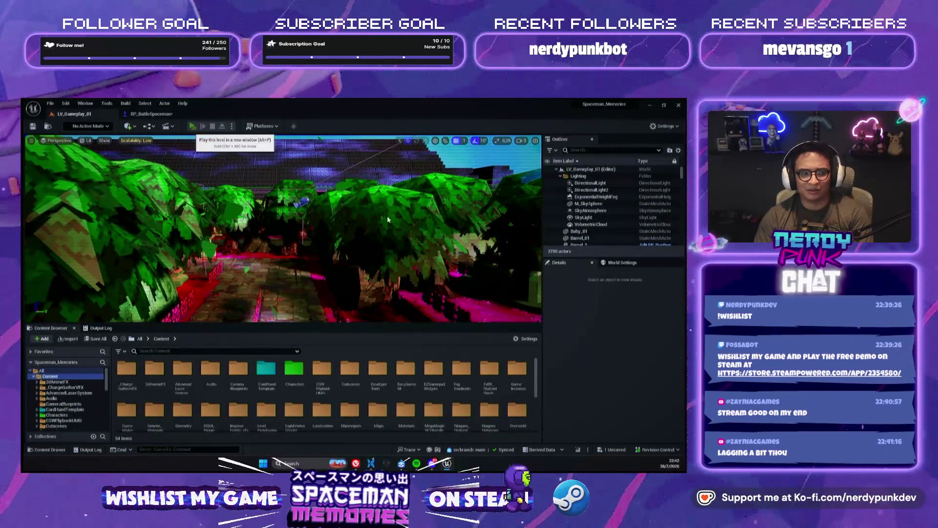
key(alt+p)
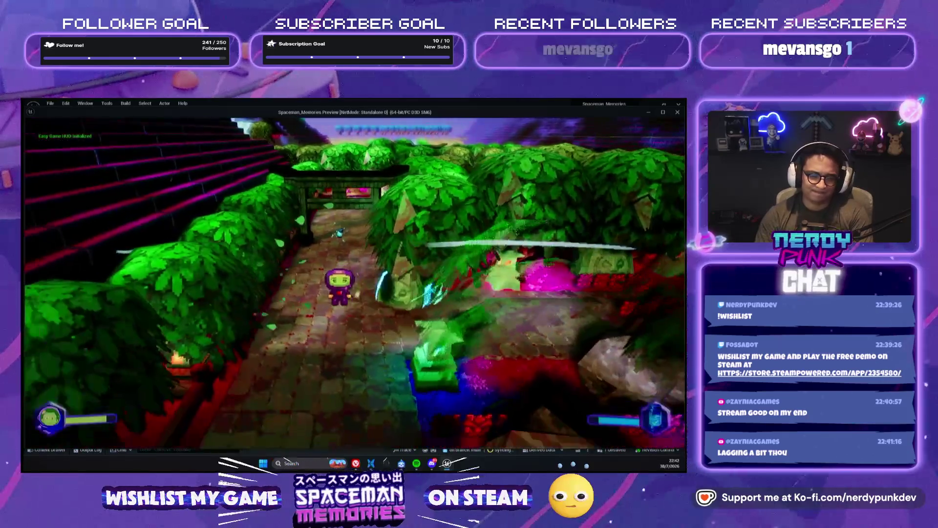
key(Escape)
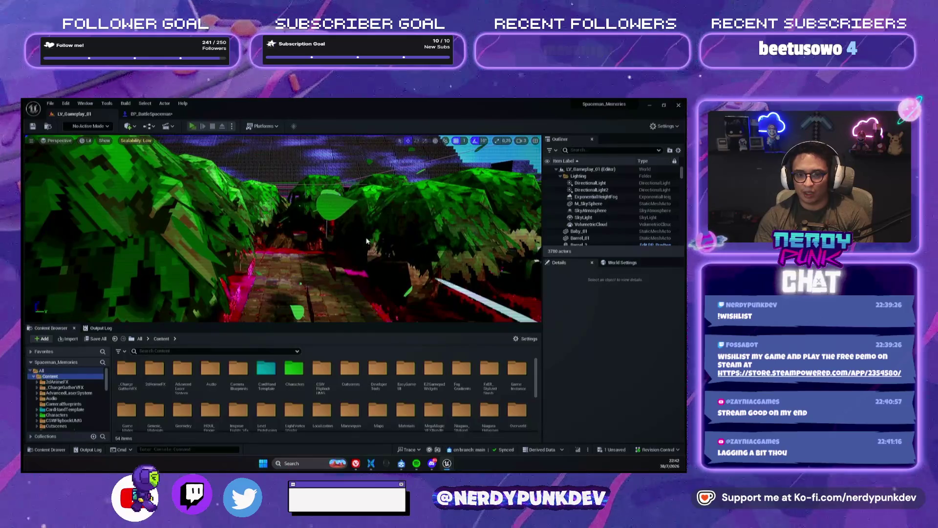
key(alt+p)
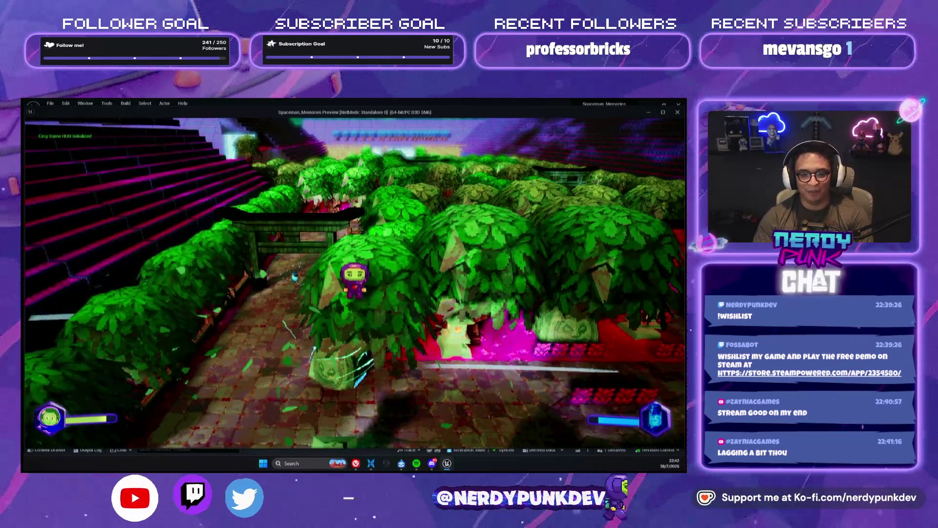
key(Escape)
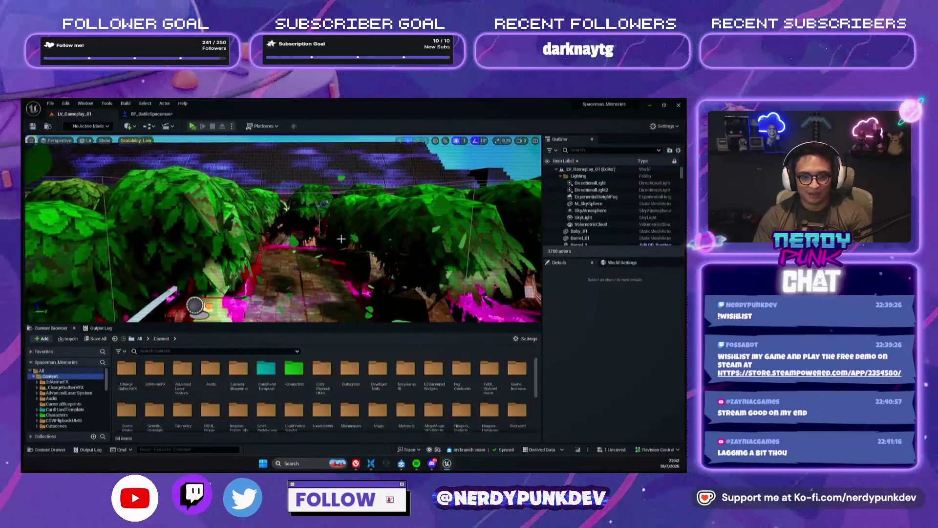
key(alt+p)
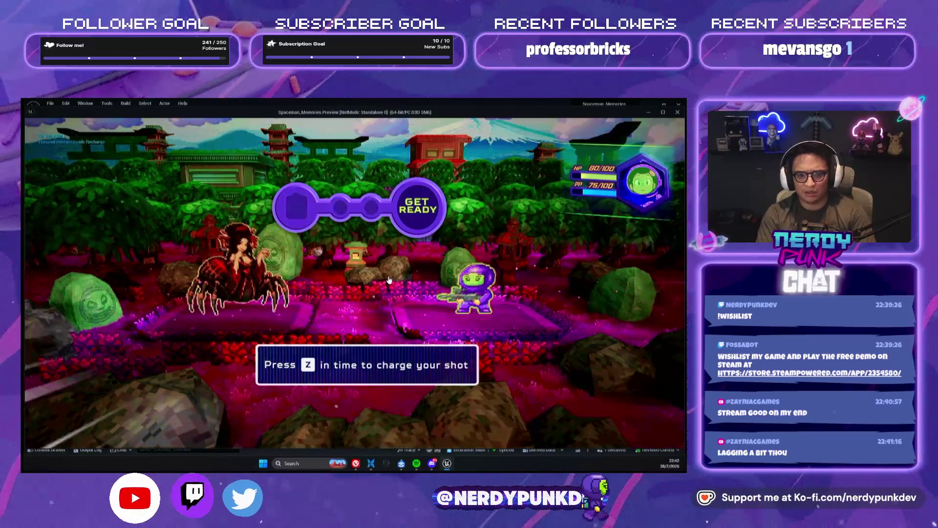
key(z)
key(z)
key(z)
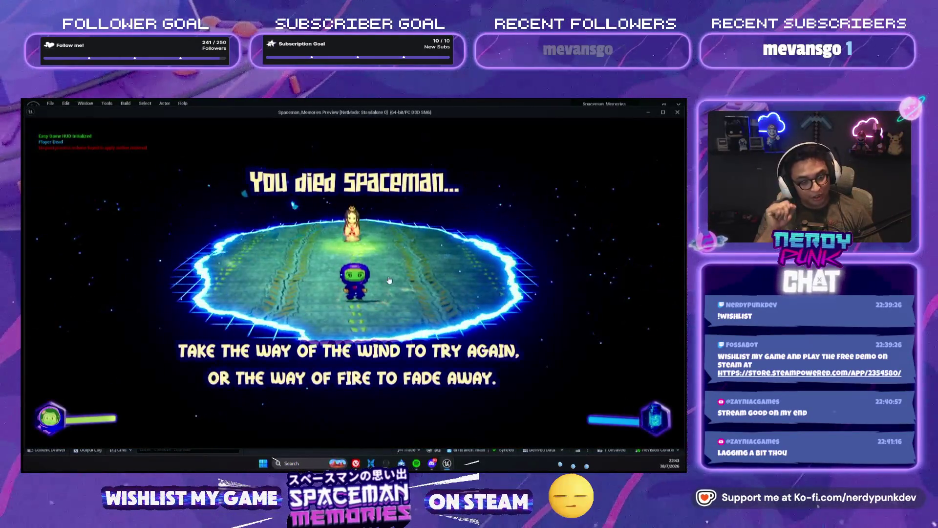
key(Escape)
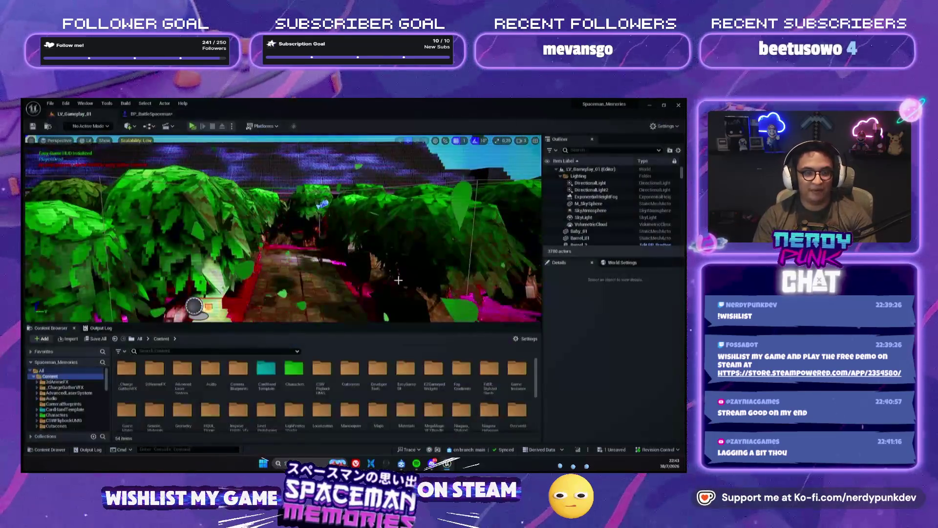
Search the Spawn System at Location template choices for 'web' and browse the 12 matching effects.
click(151, 114)
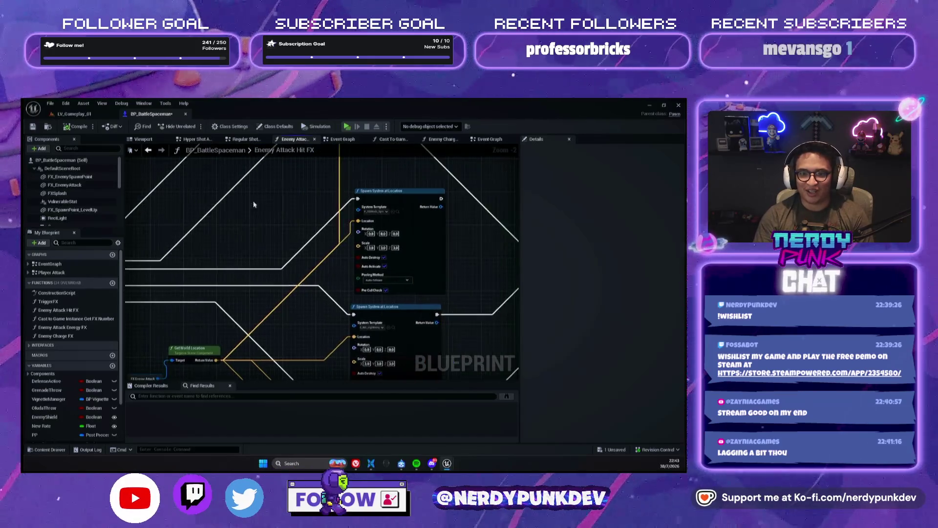
scroll(380, 209, up, 2)
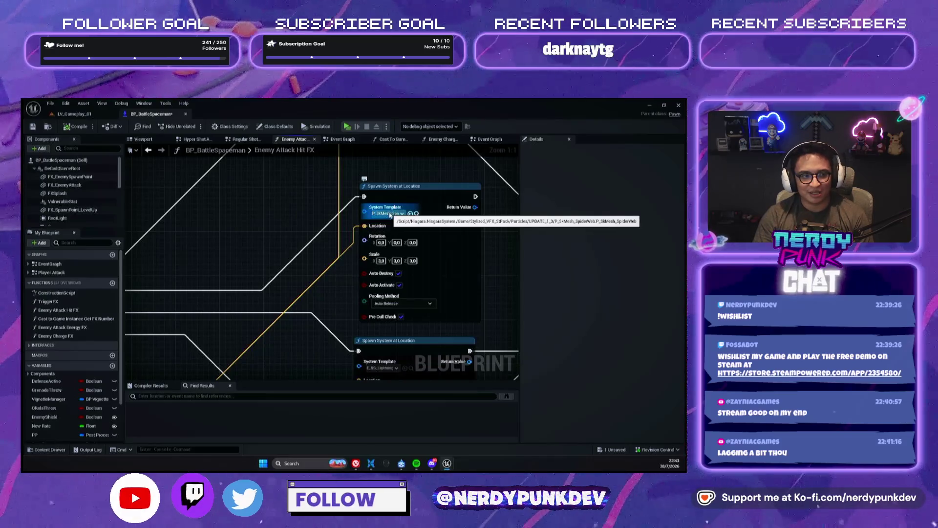
click(391, 214)
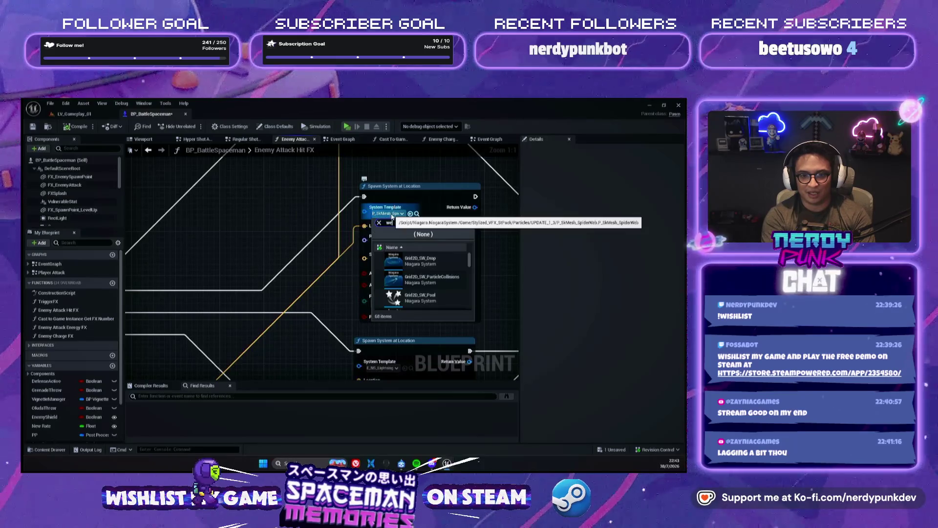
text(b)
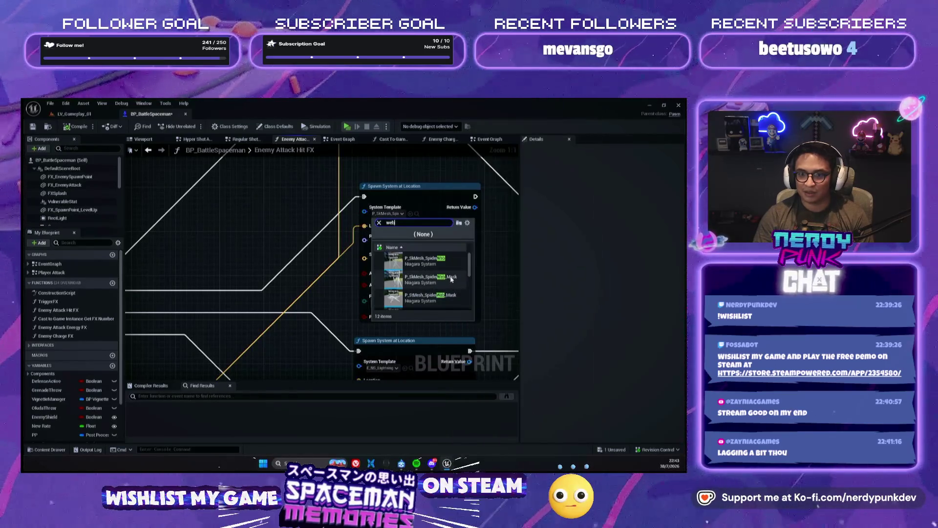
click(430, 186)
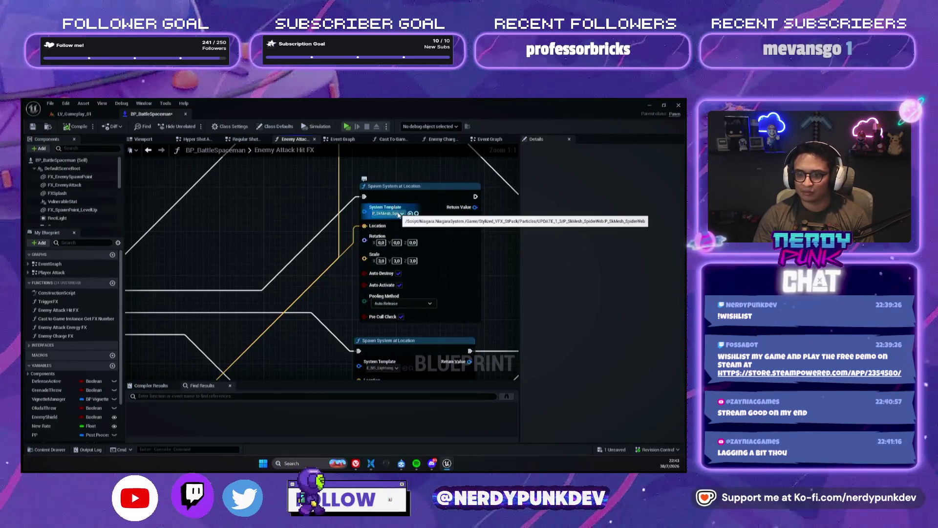
click(399, 215)
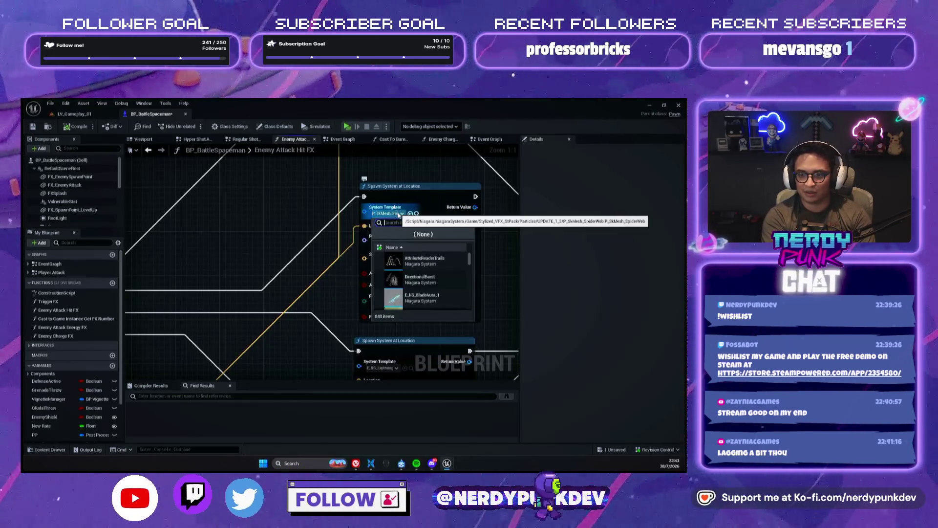
text(web)
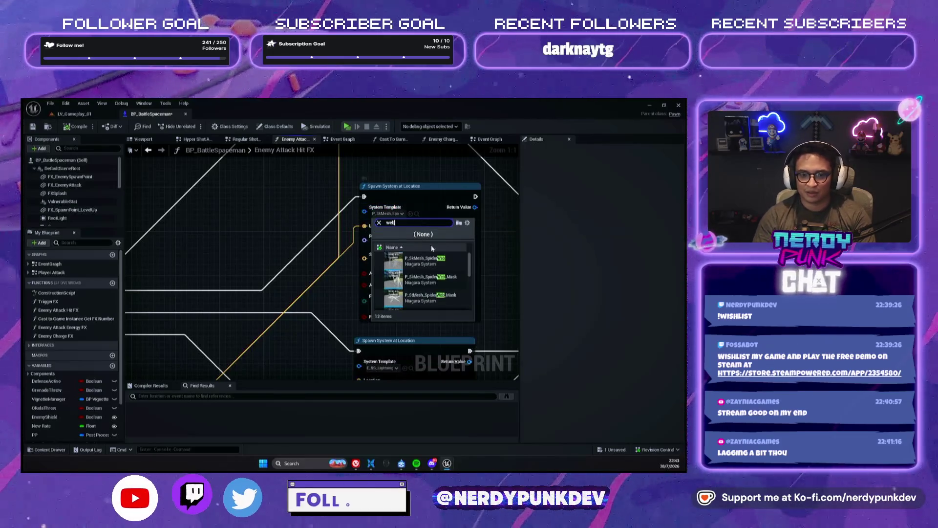
scroll(446, 274, down, 3)
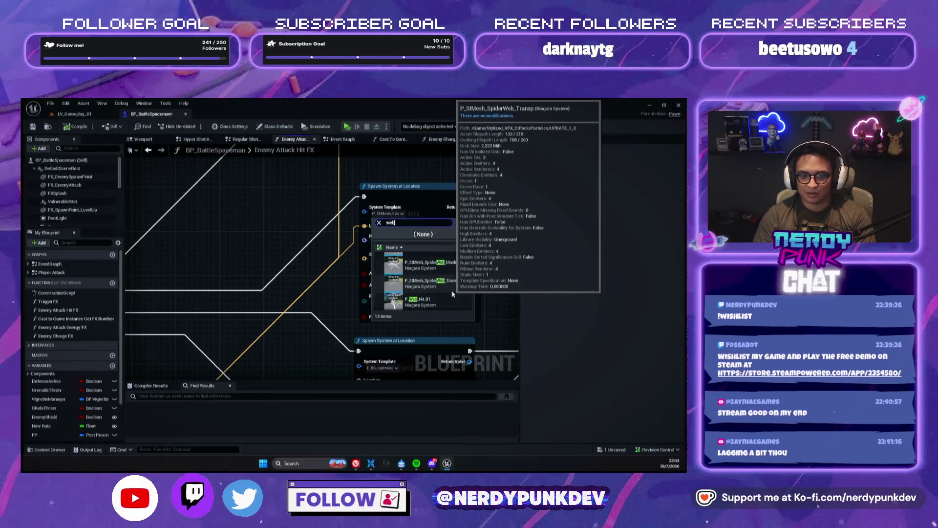
scroll(452, 294, down, 2)
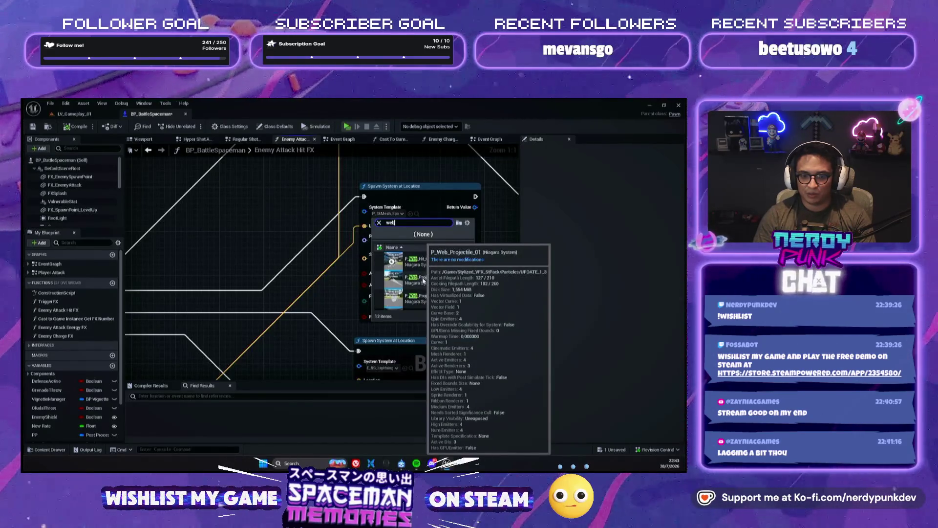
scroll(435, 285, down, 1)
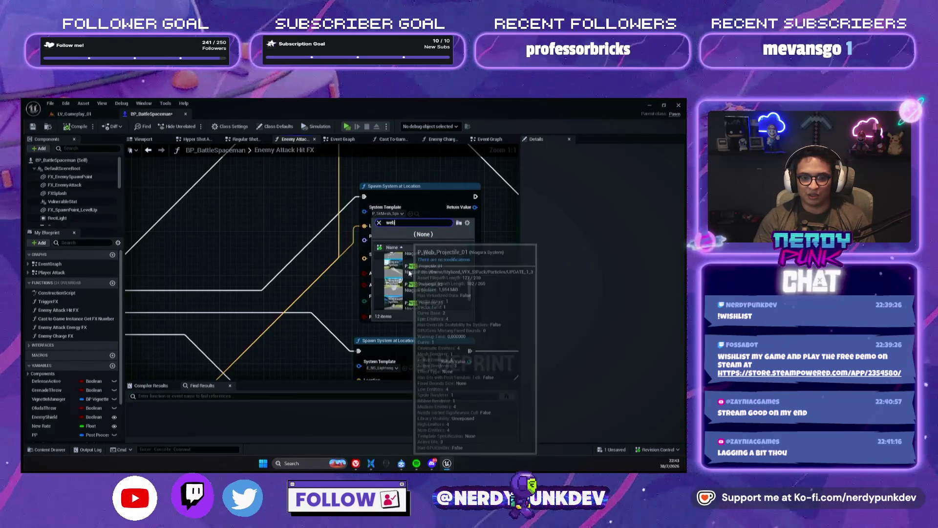
click(74, 113)
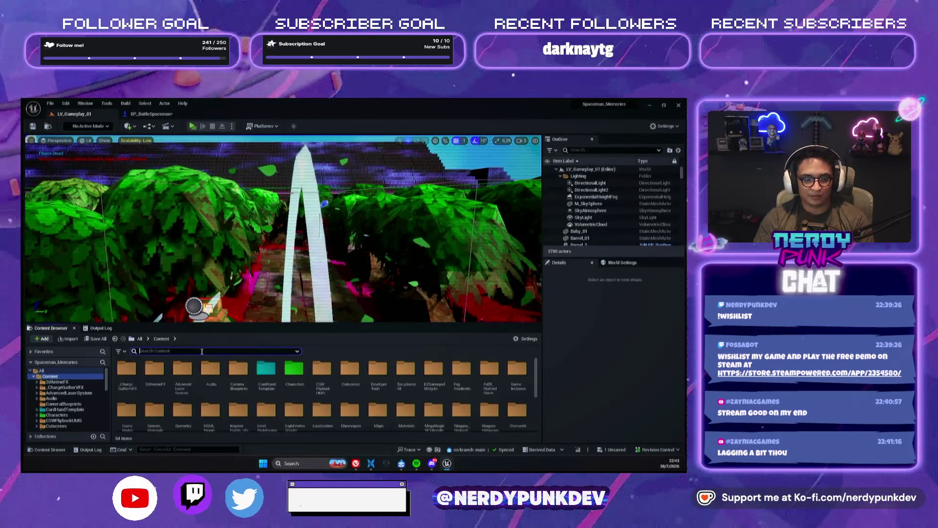
Search Content for 'web_projec', preview P_Web_Projectile_01 in the level, then delete it.
click(202, 350)
text(web_projec)
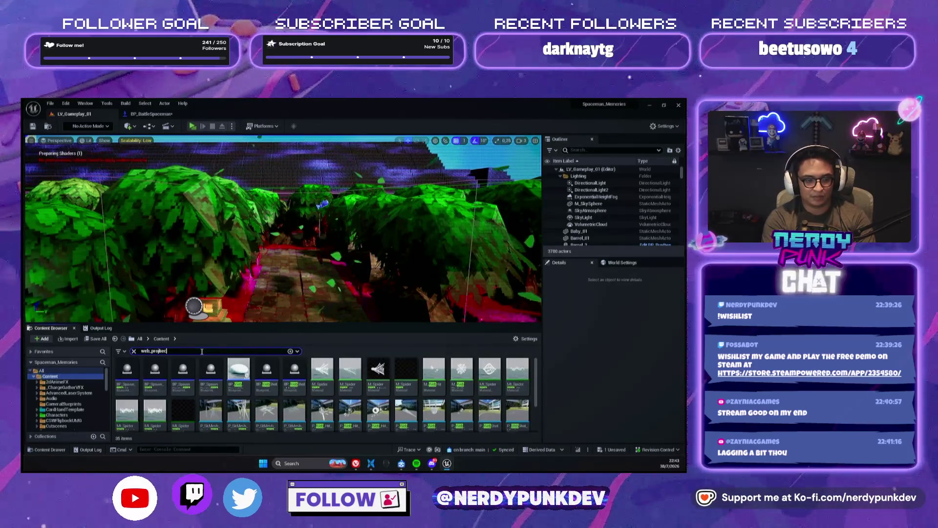
mouse_move(152, 371)
mouse_down()
mouse_move(205, 351)
mouse_move(274, 303)
mouse_up()
key(w)
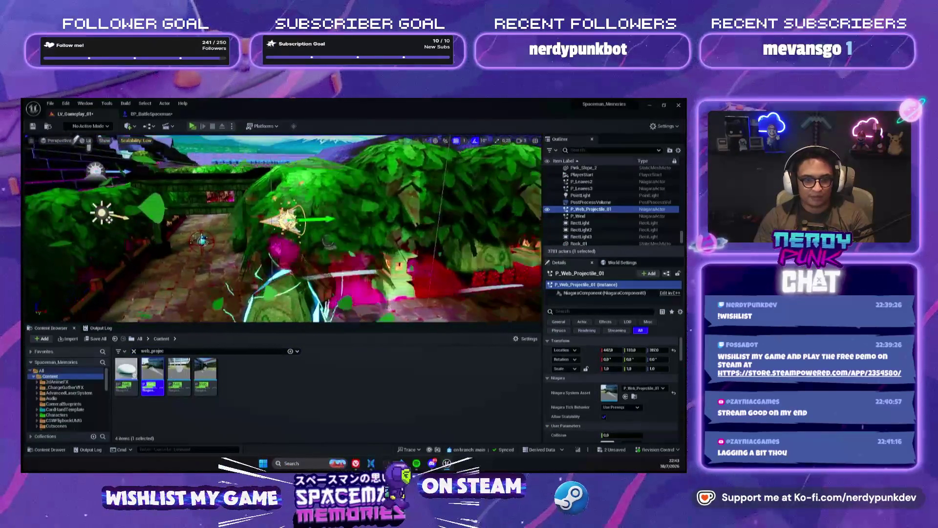
key(d)
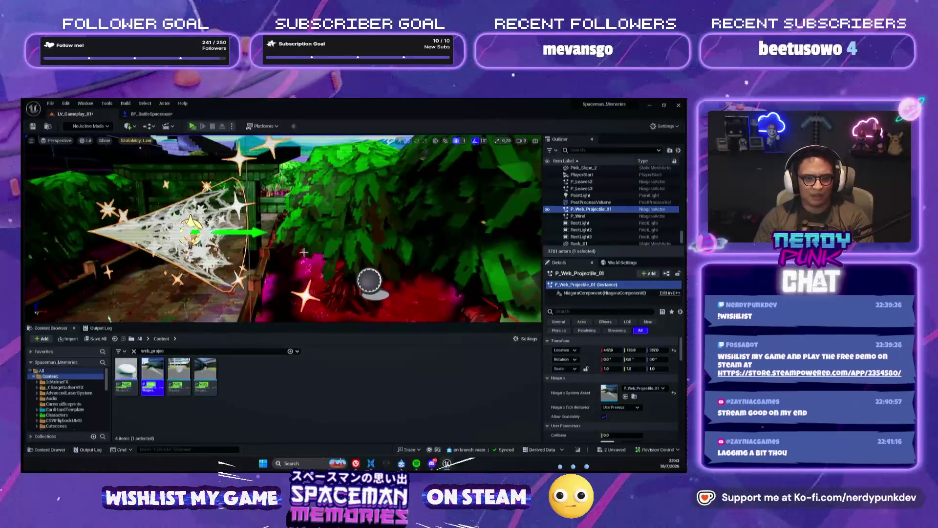
key(Delete)
Preview and delete P_Web_Projectile_02, P_Web_Projectile_03 and BP_Web_Projectile in the viewport.
mouse_move(179, 374)
mouse_down()
mouse_move(207, 280)
mouse_move(230, 333)
mouse_up()
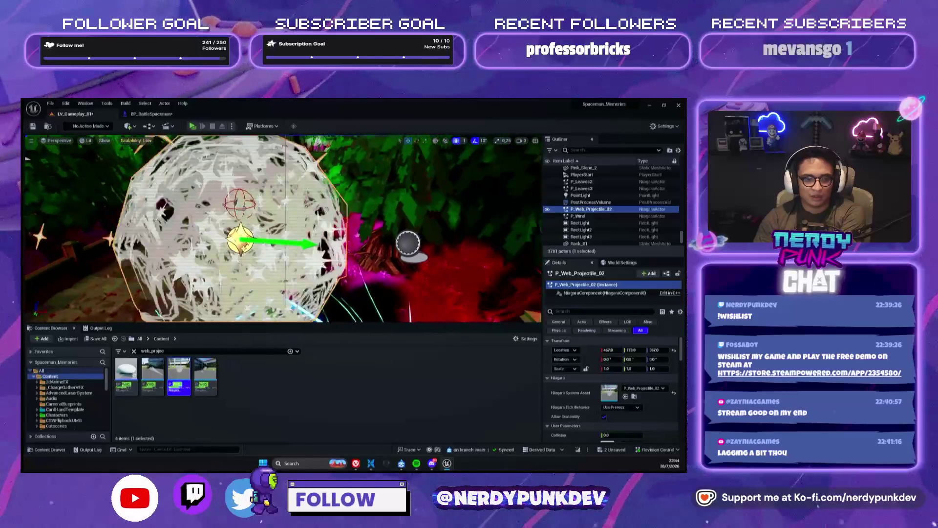
key(Delete)
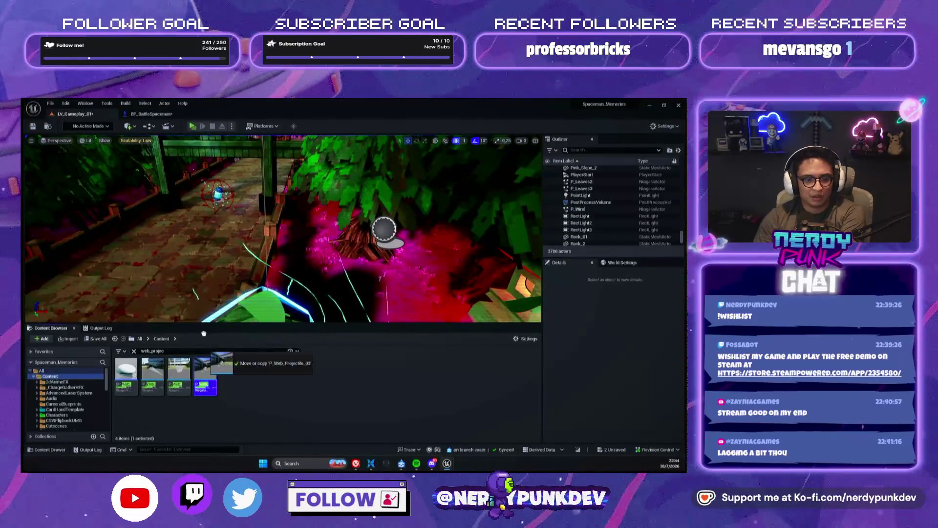
drag(206, 374, 246, 286)
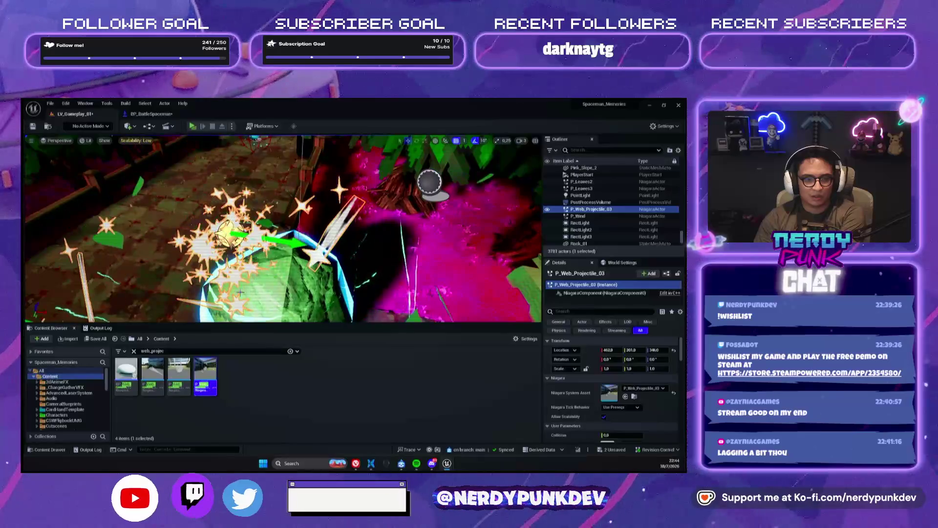
key(Delete)
drag(126, 373, 197, 267)
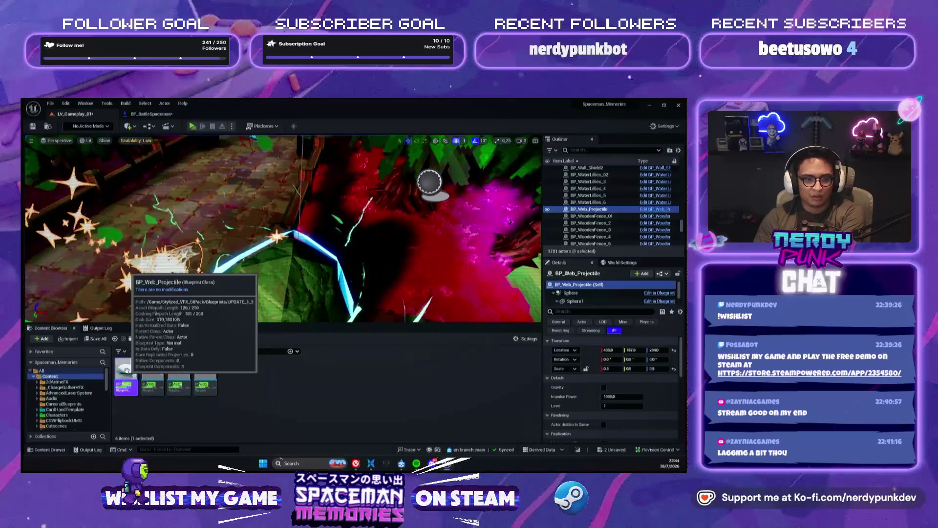
key(Delete)
click(157, 115)
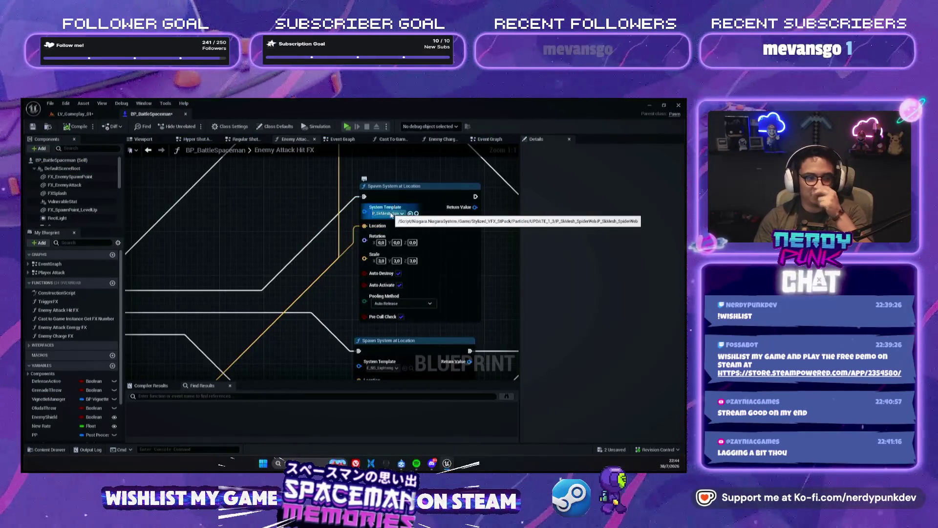
Set the System Template to P_SkMesh_SpiderWeb_Mask and return to the LV_Gameplay_01 level.
click(391, 214)
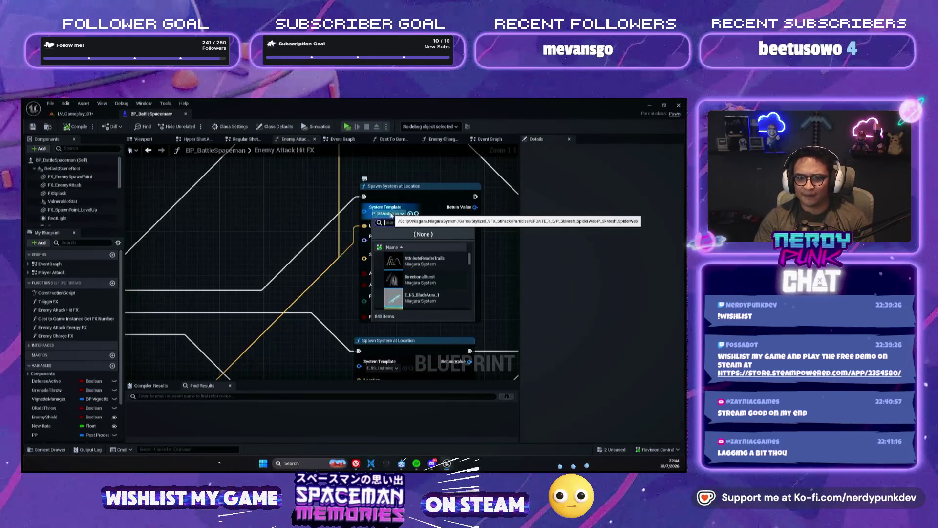
click(400, 194)
click(389, 215)
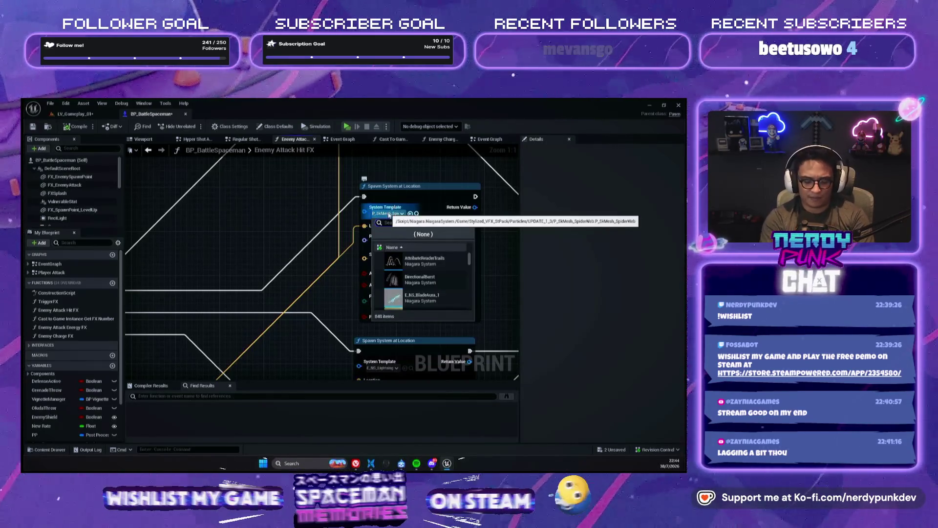
text(b)
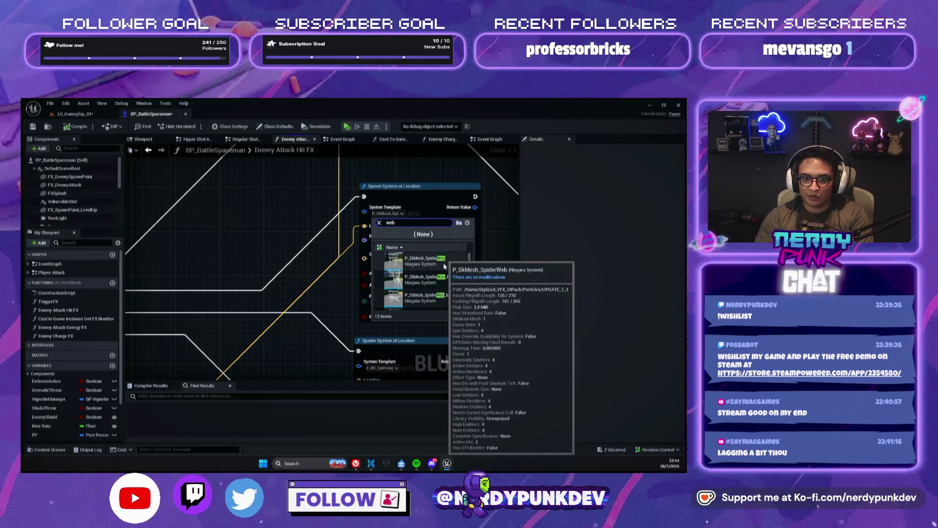
click(445, 296)
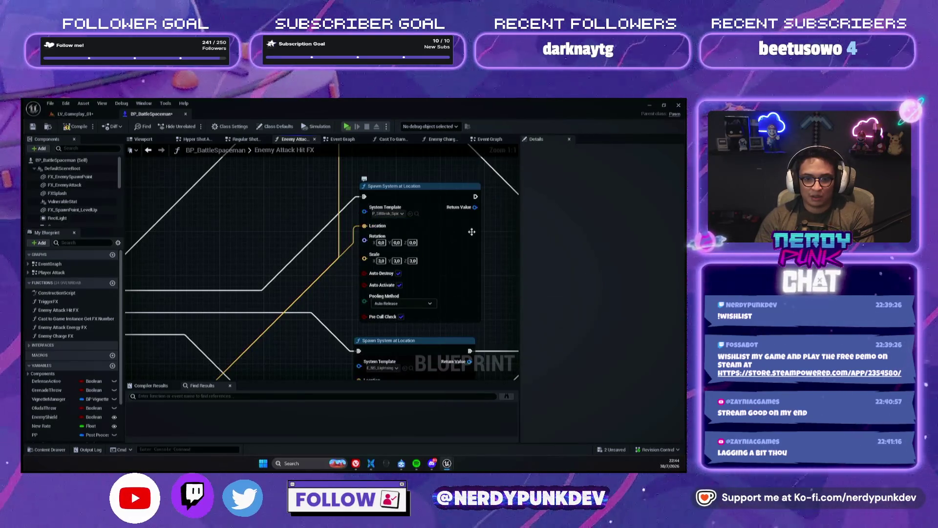
click(73, 113)
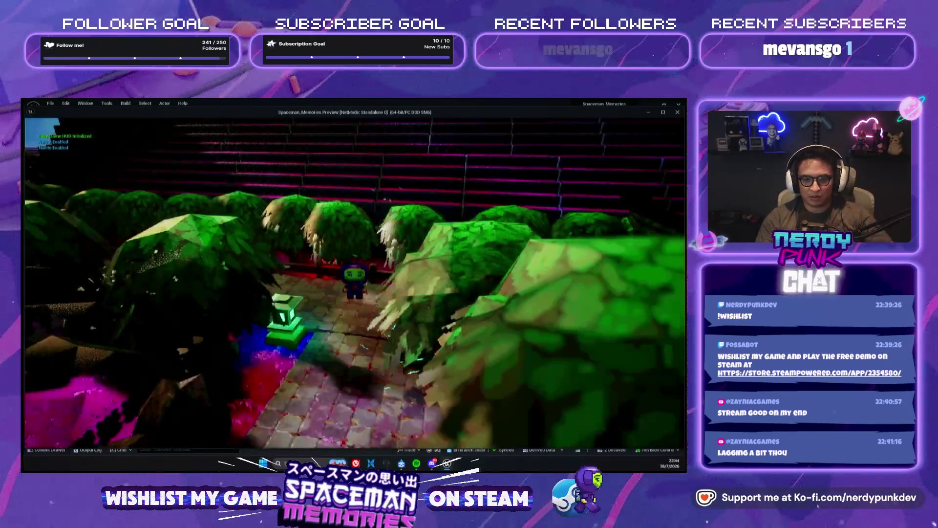
Restart the standalone preview and fight the Jorogumo spider boss with a charged shot.
key(Escape)
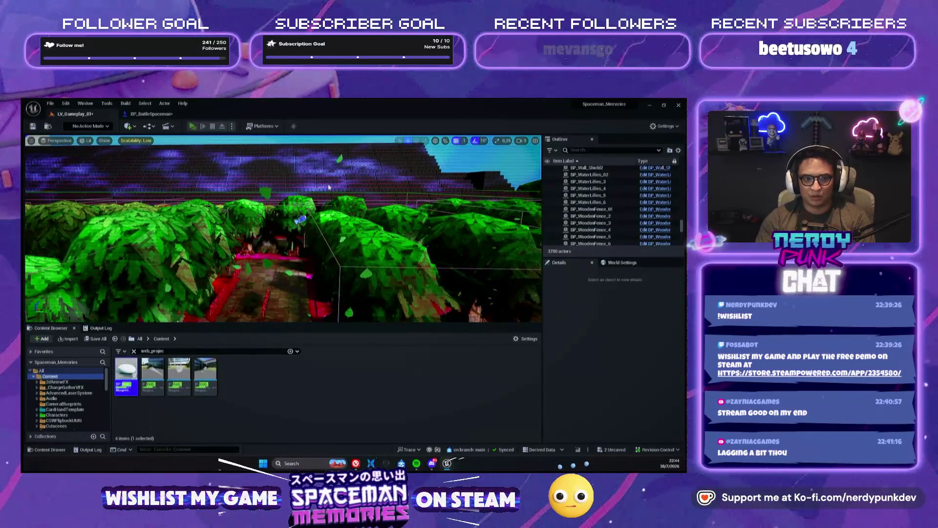
key(alt+p)
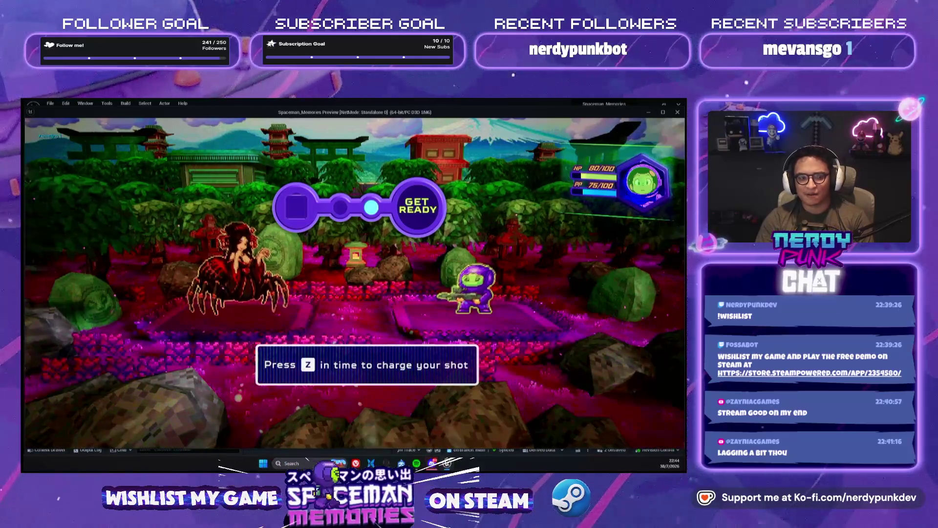
key(z)
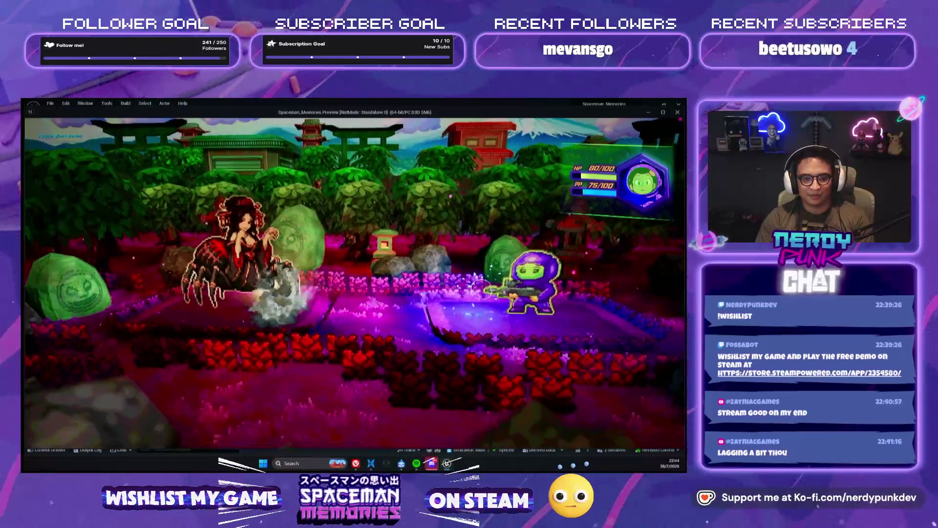
key(a)
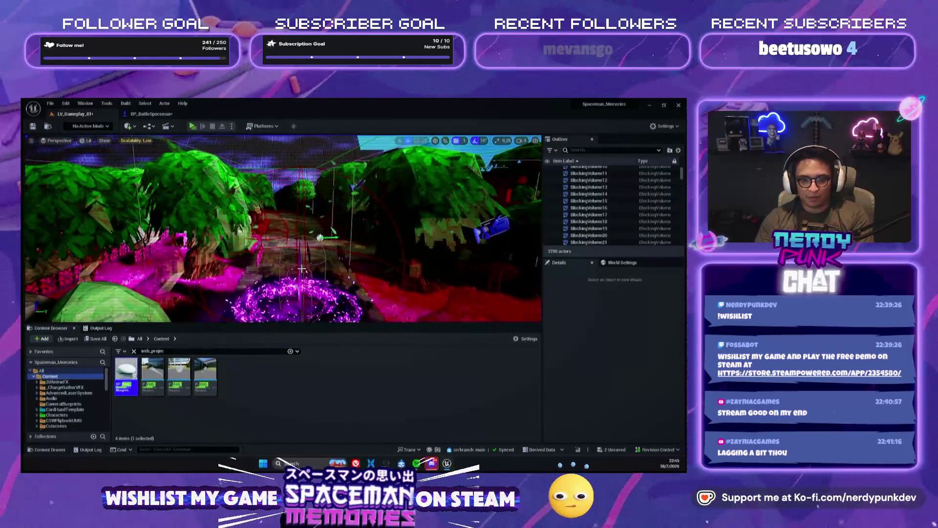
Select BP_Enemy_Kappa_23, scroll its Details to Battle Stats, and launch a new preview.
click(302, 269)
scroll(568, 421, down, 10)
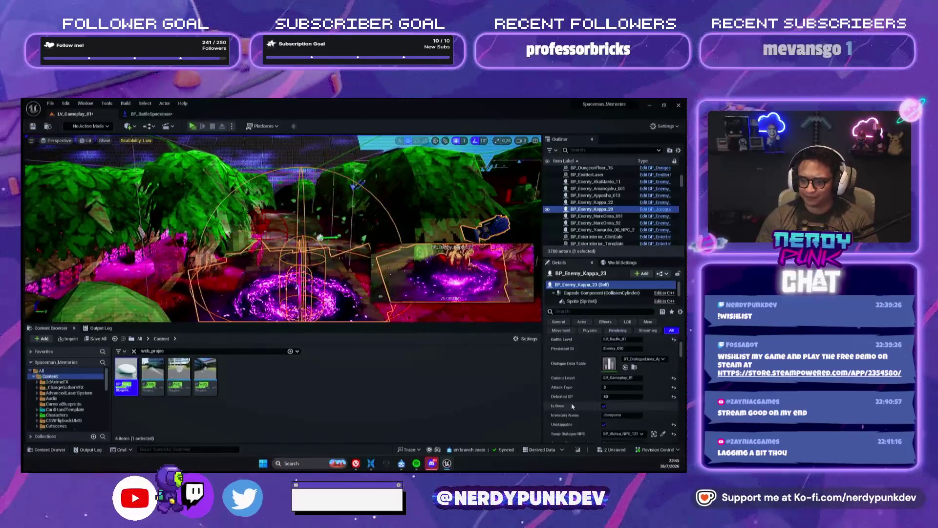
scroll(579, 392, down, 1)
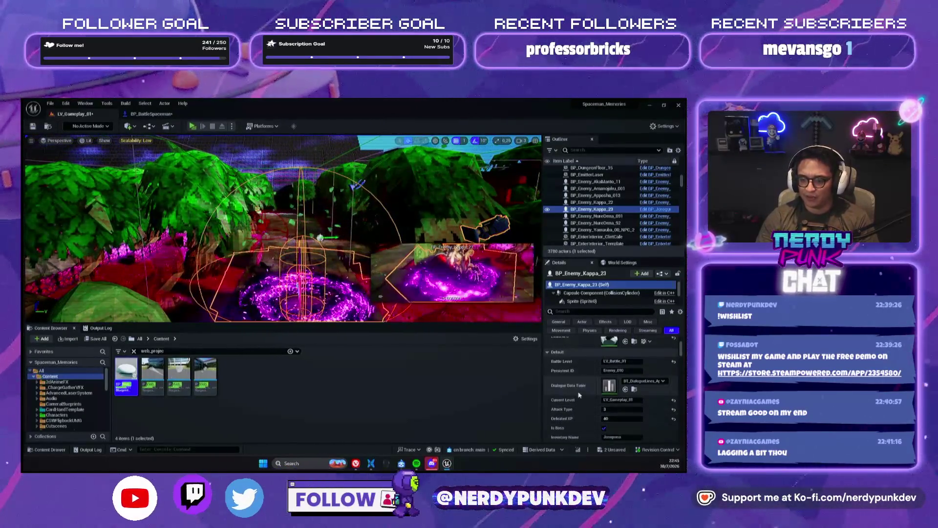
scroll(579, 394, down, 5)
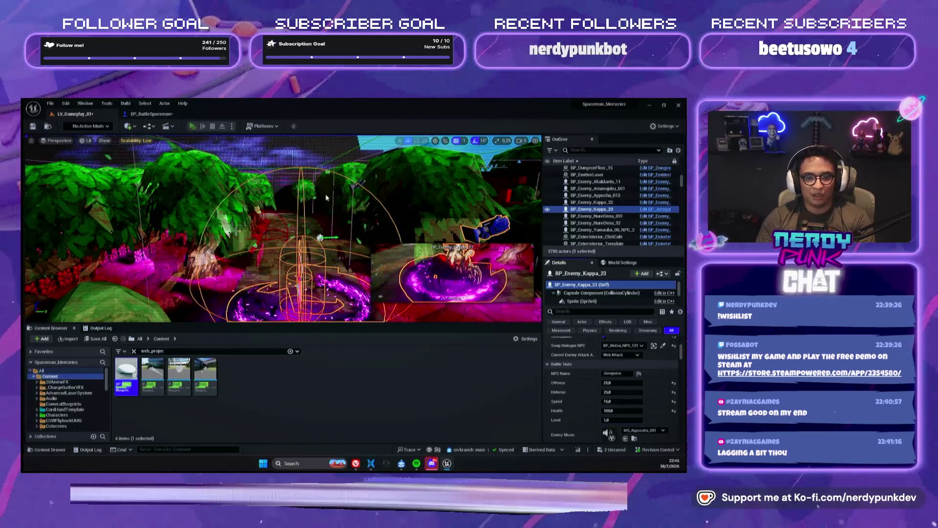
key(alt+p)
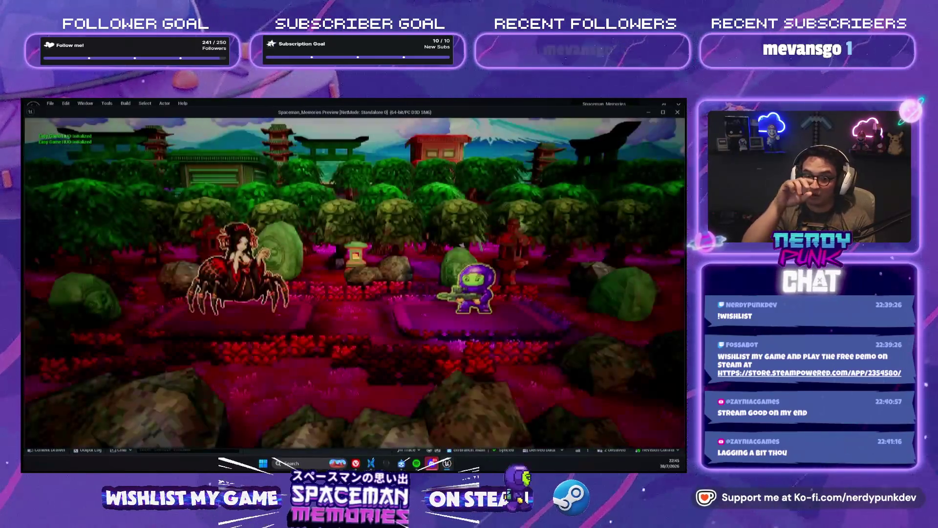
Play the Vortex-12 card with a well-timed charge, then end the battle preview.
key(z)
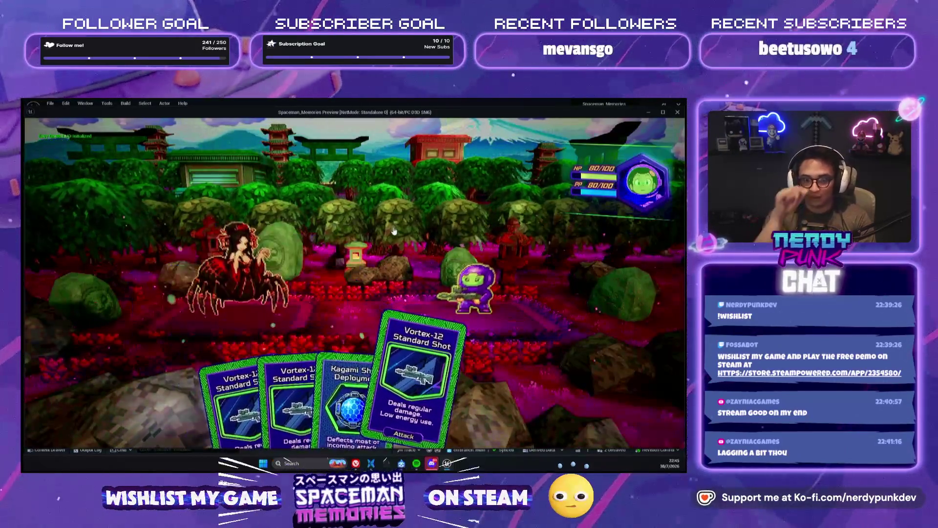
key(z)
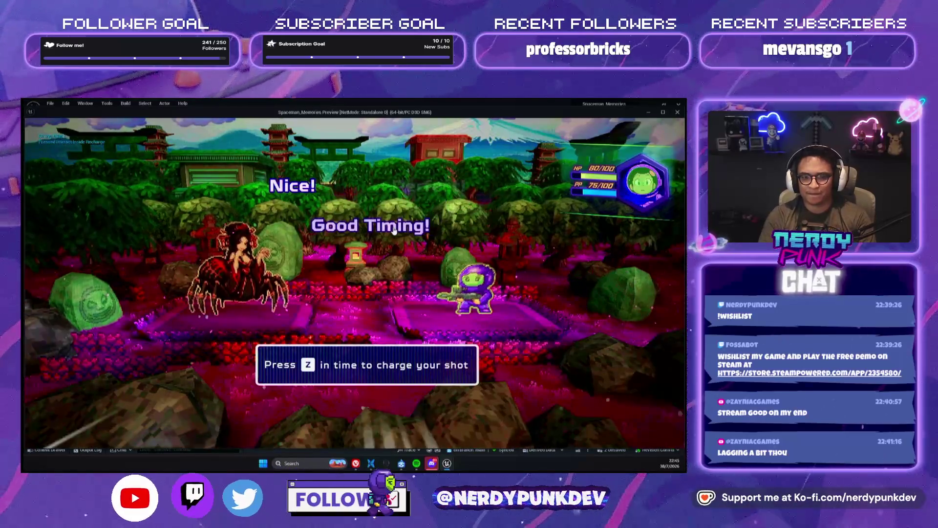
key(z)
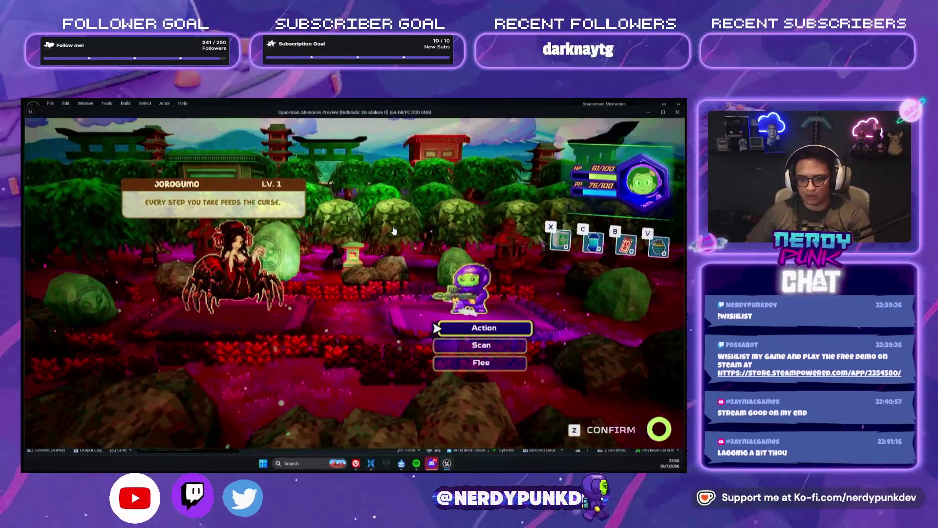
key(Escape)
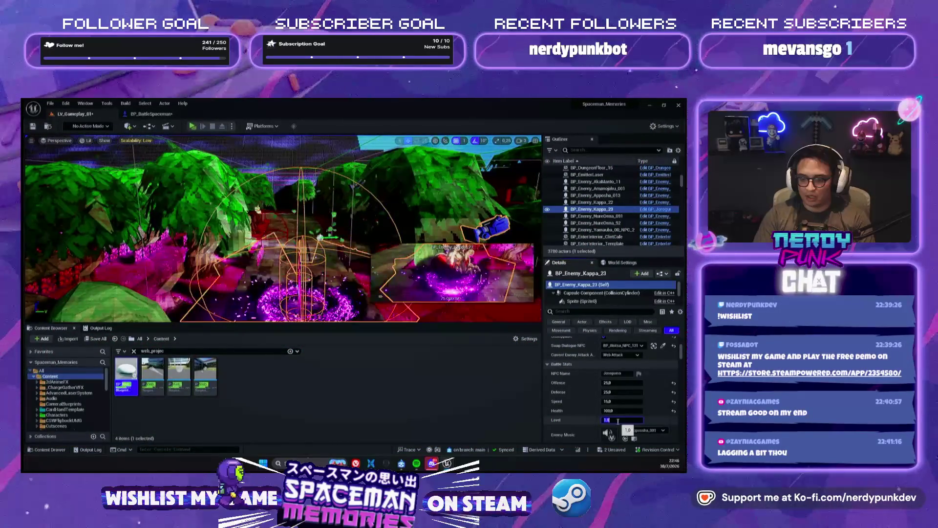
Save the level with the enemy Level at 9.0 and bring up the BP_BattleSpaceman blueprint.
key(ctrl+s)
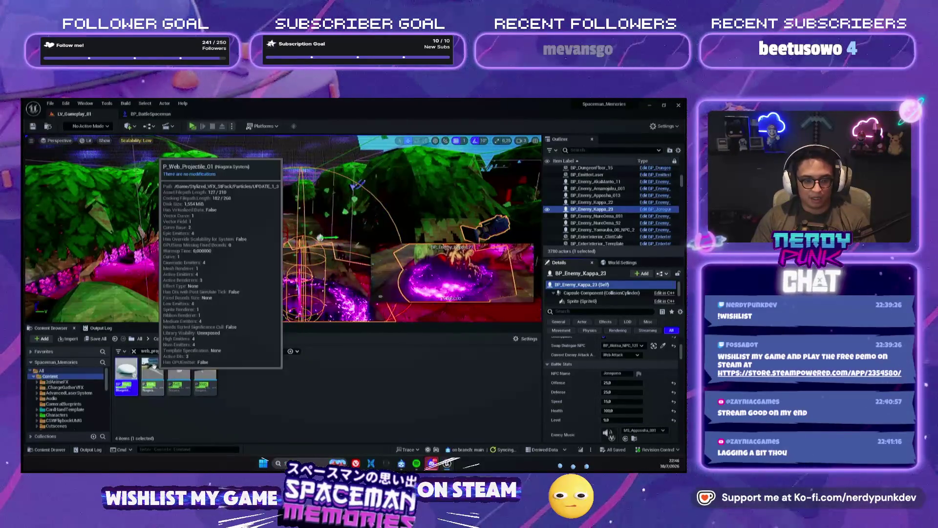
click(151, 113)
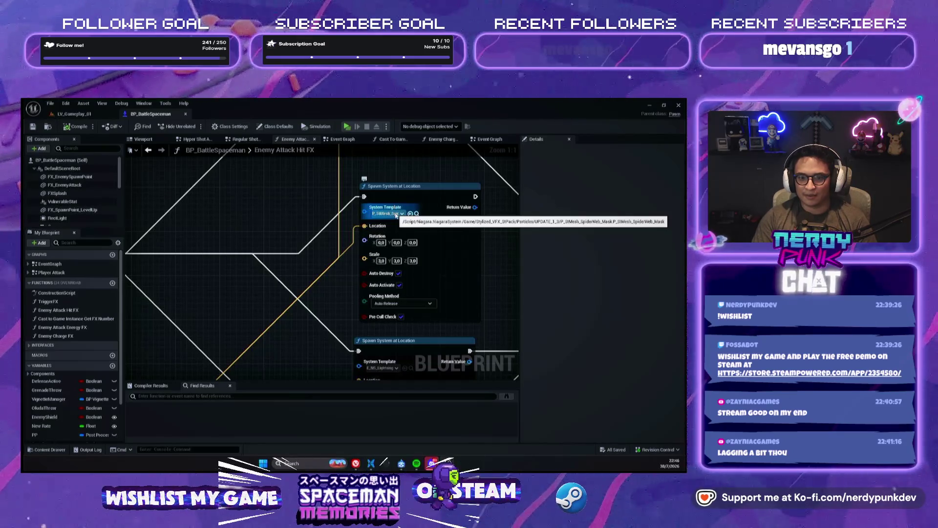
Filter Stylized_VFX_StPack > Particles for 'web' and open P_SkMesh_SpiderWeb_Mask alongside the blueprint.
click(84, 116)
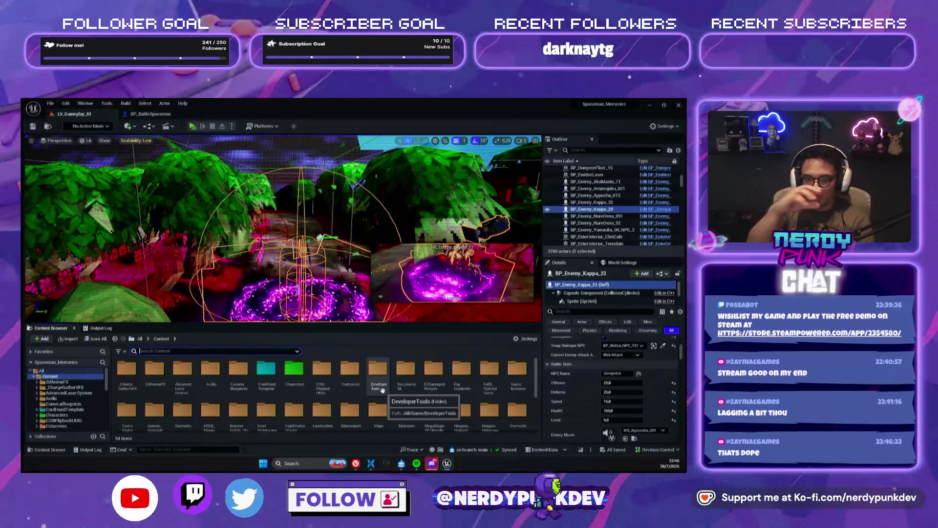
scroll(434, 393, down, 2)
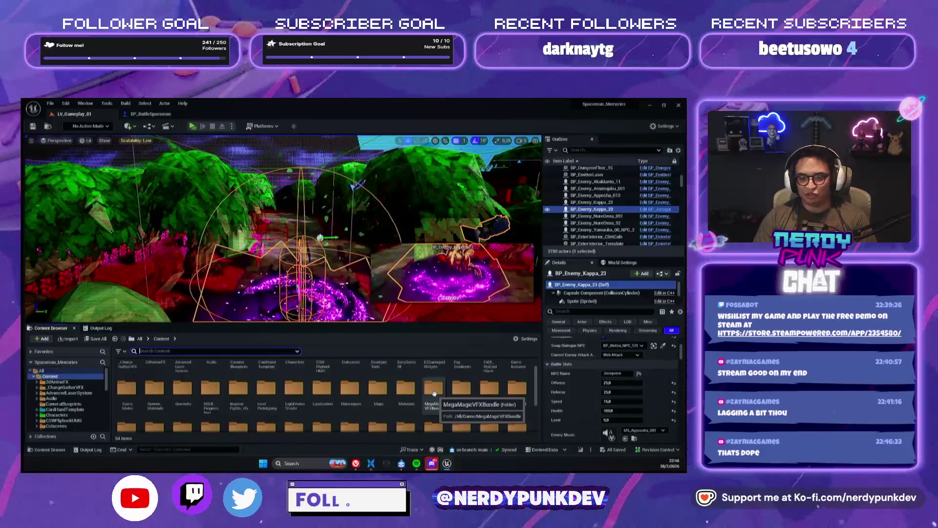
scroll(433, 393, down, 2)
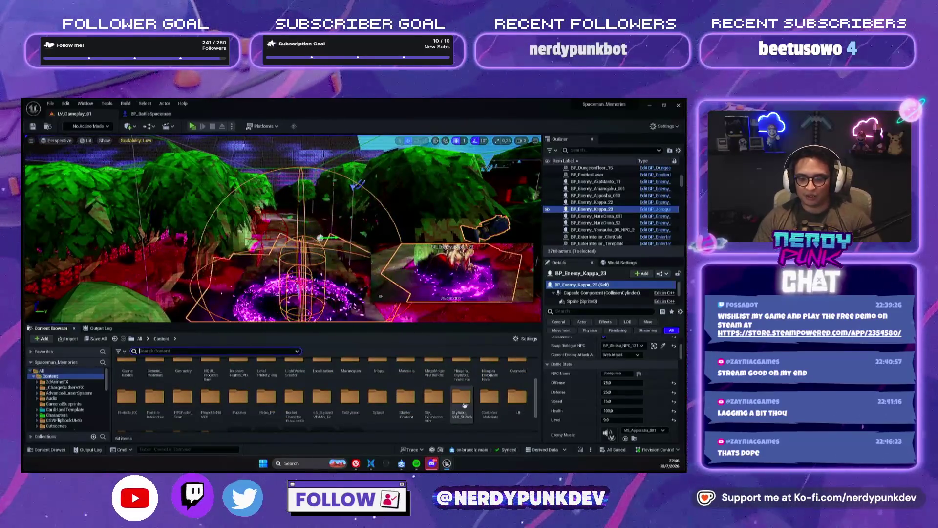
double_click(462, 398)
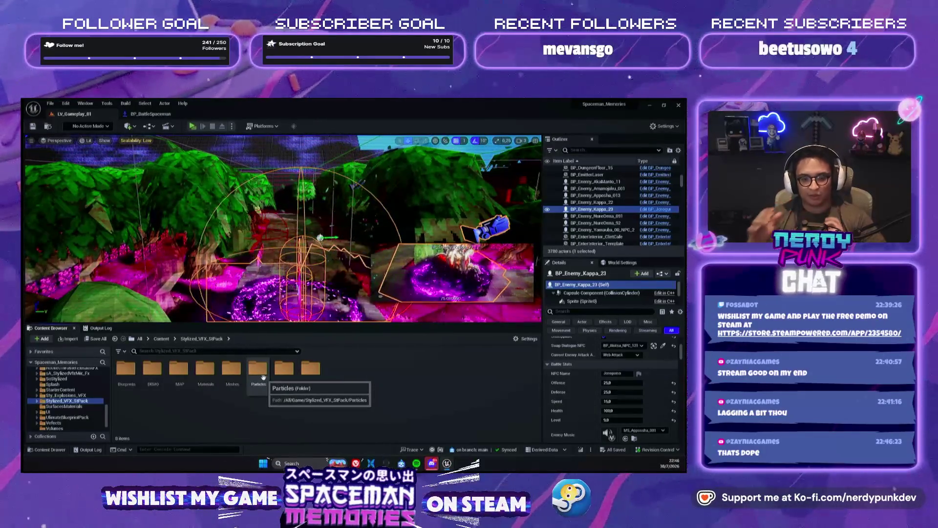
double_click(259, 370)
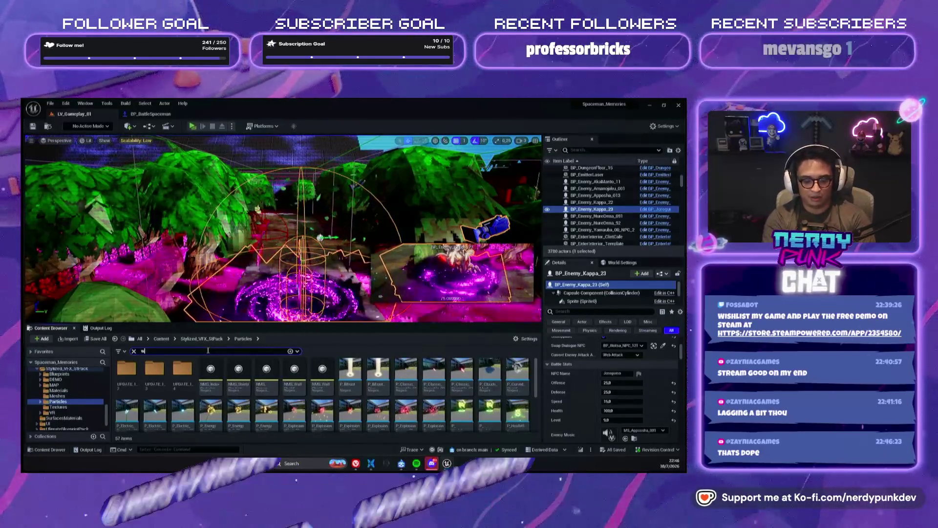
text(eb)
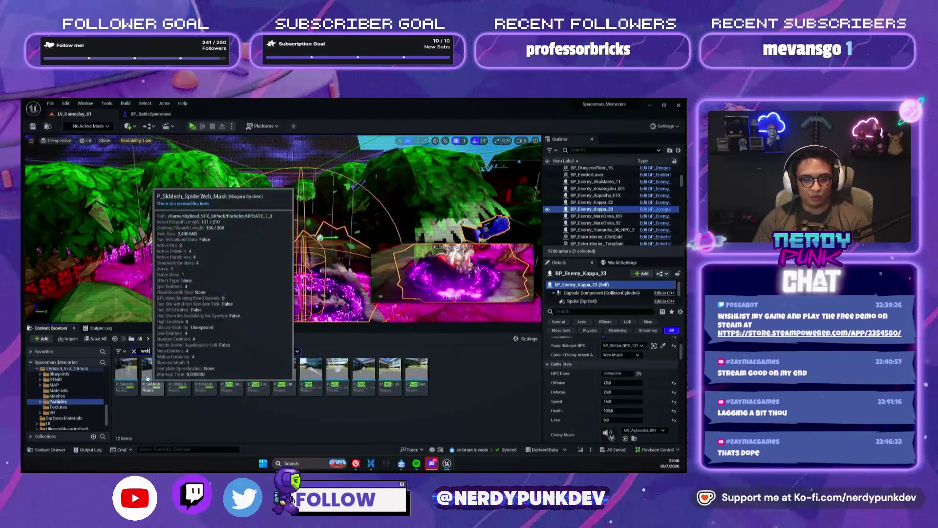
double_click(147, 378)
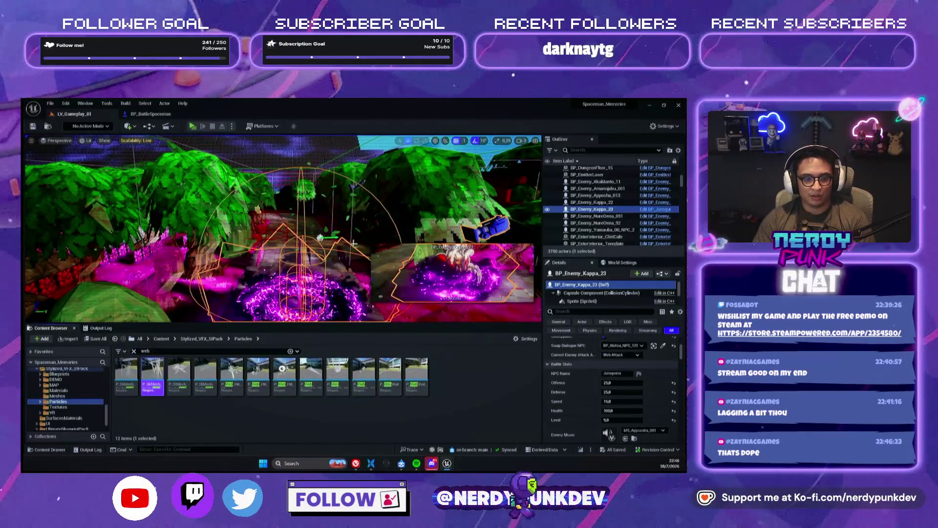
click(150, 114)
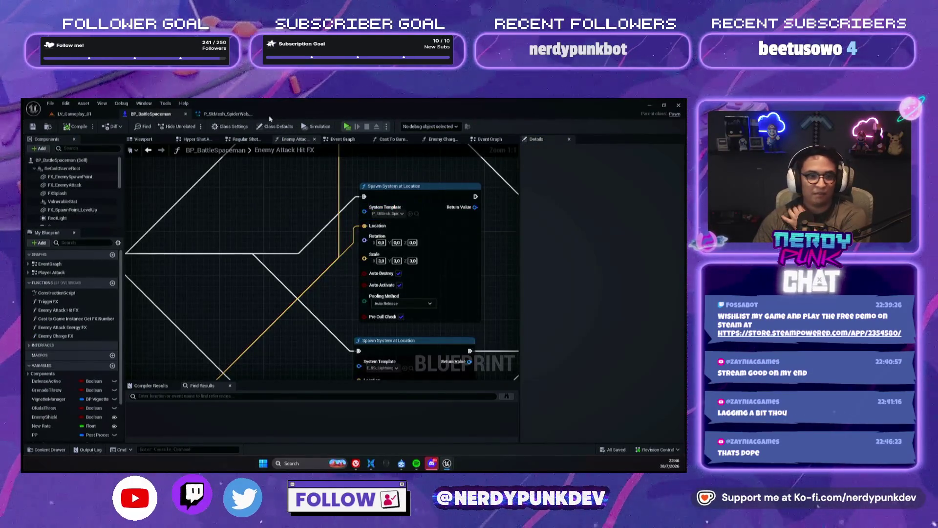
Raise the P_SkMesh_SpiderWeb_Mask Scale user parameter from 10.0 to 20.0.
click(226, 115)
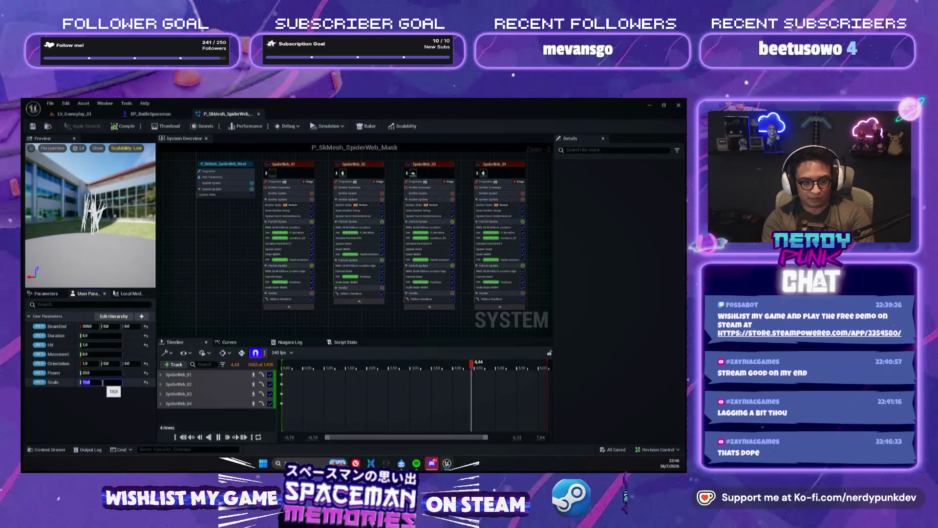
text(20)
key(Return)
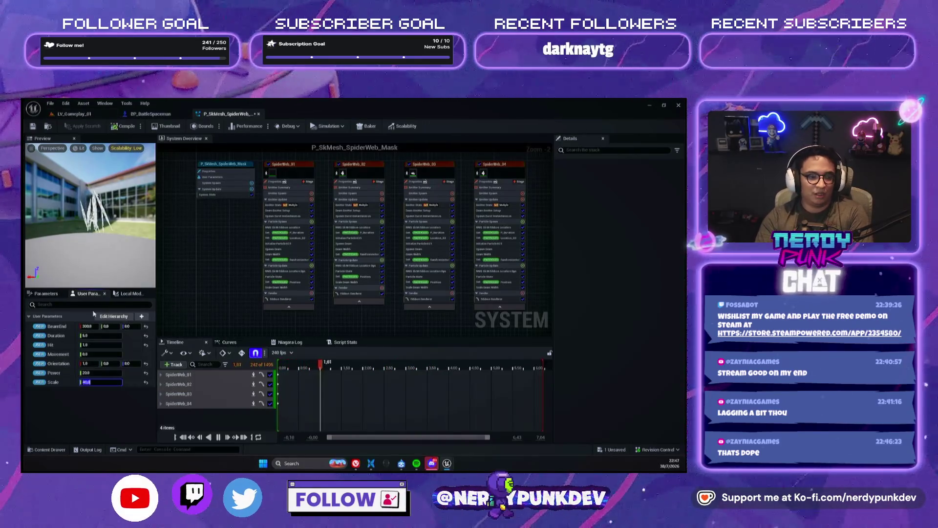
click(86, 117)
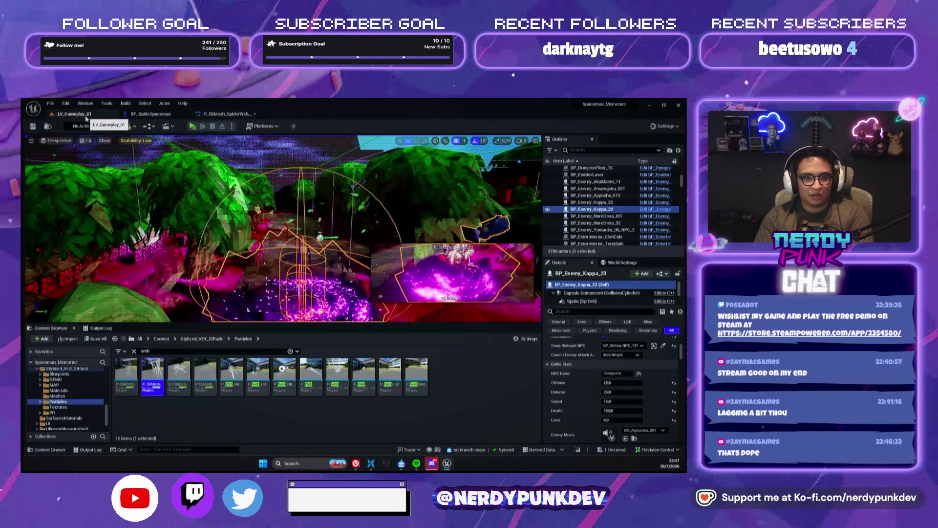
Play-test a spider battle with a charged card attack, then exit the preview after the Spaceman dies.
click(193, 126)
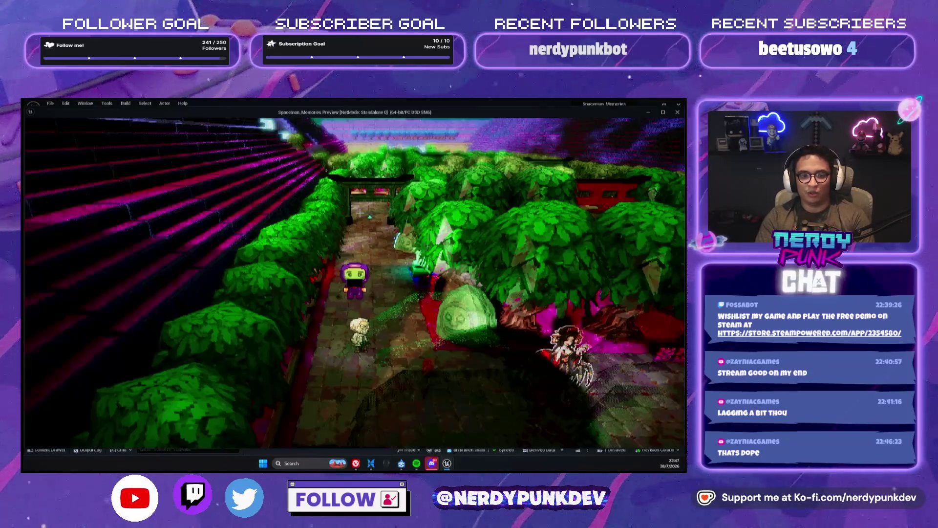
key(z)
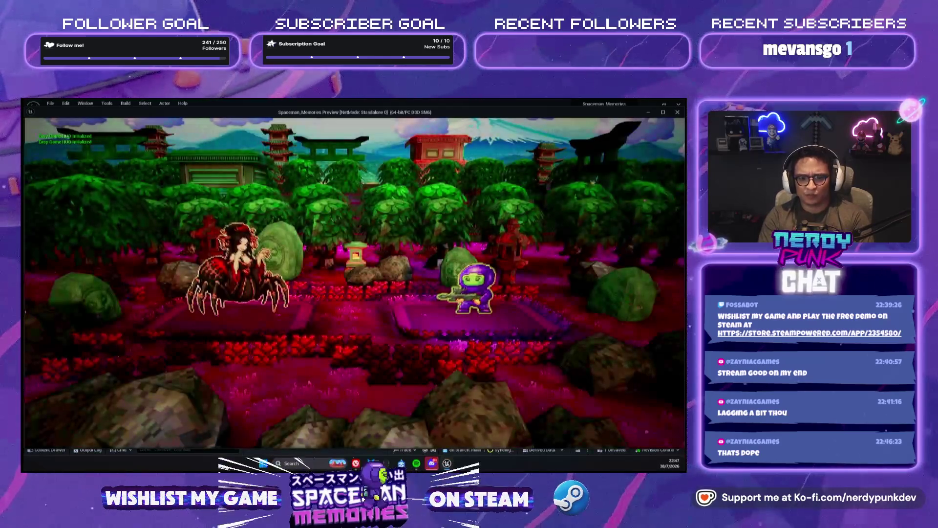
key(z)
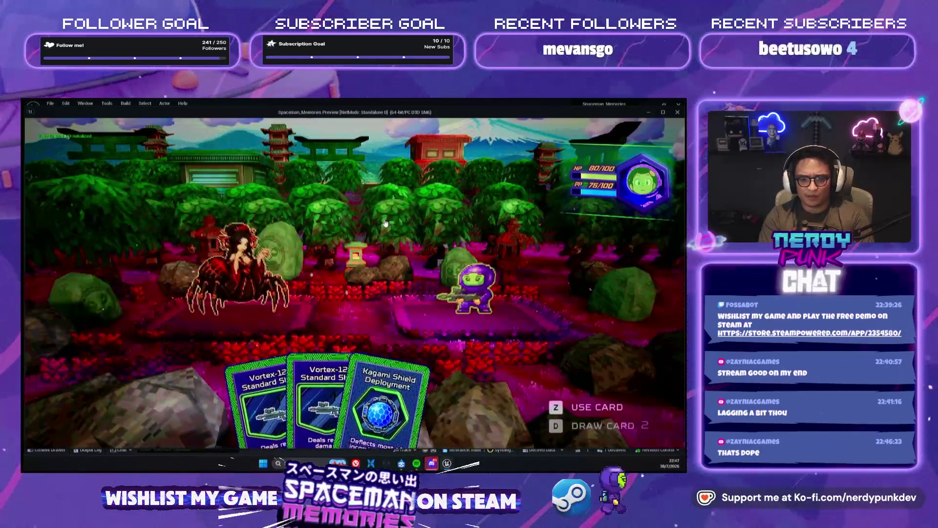
key(z)
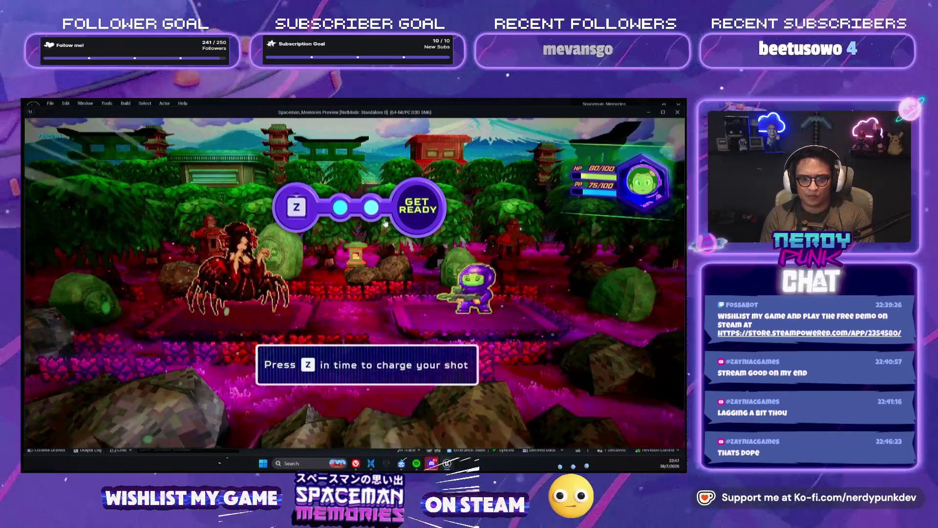
key(z)
key(z)
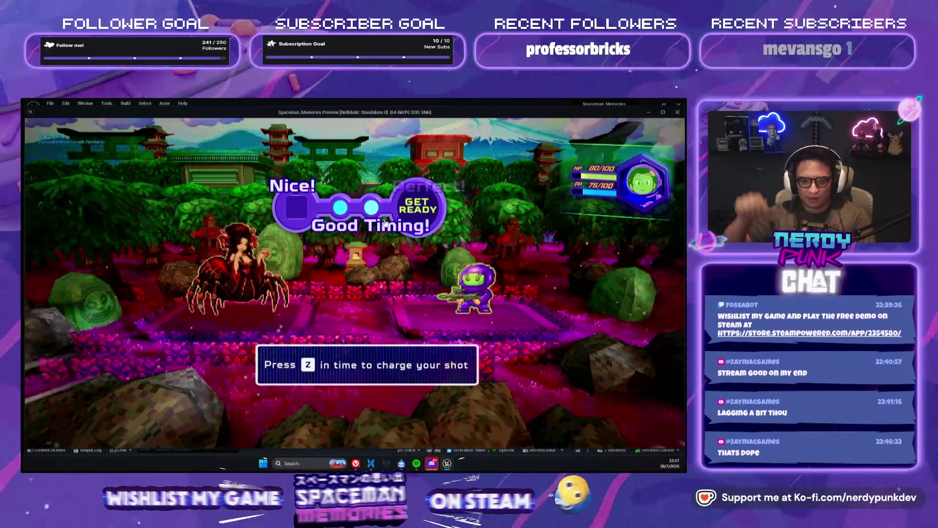
key(z)
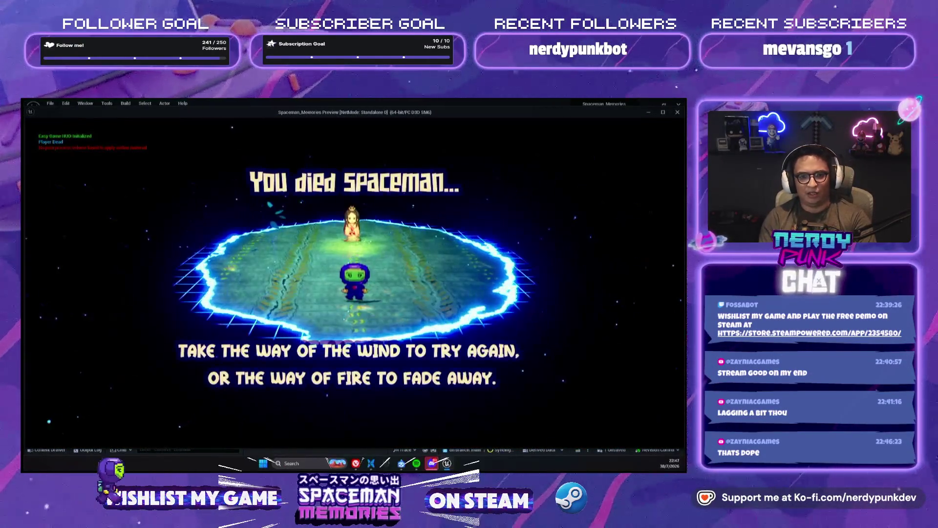
key(Escape)
click(225, 112)
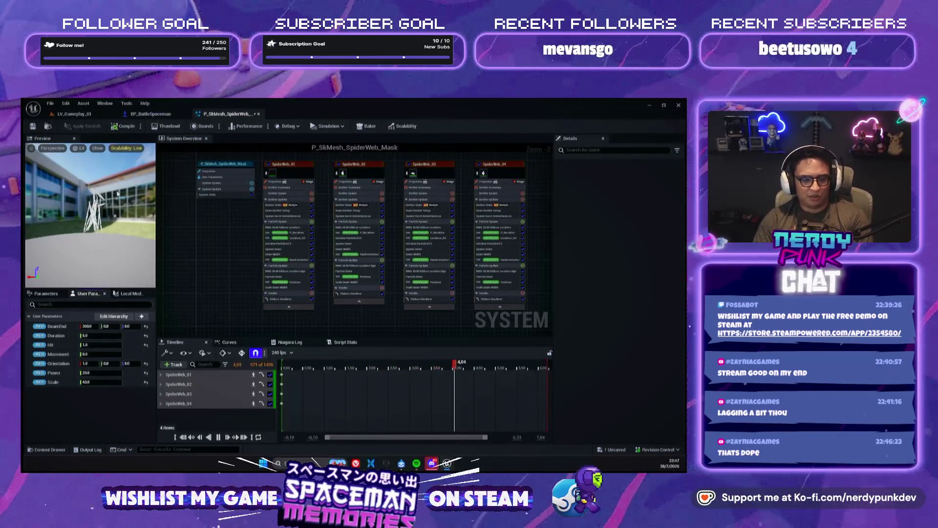
Open the P_StMesh_SpiderWeb_Mask Niagara system and inspect its Scale user parameter.
click(155, 113)
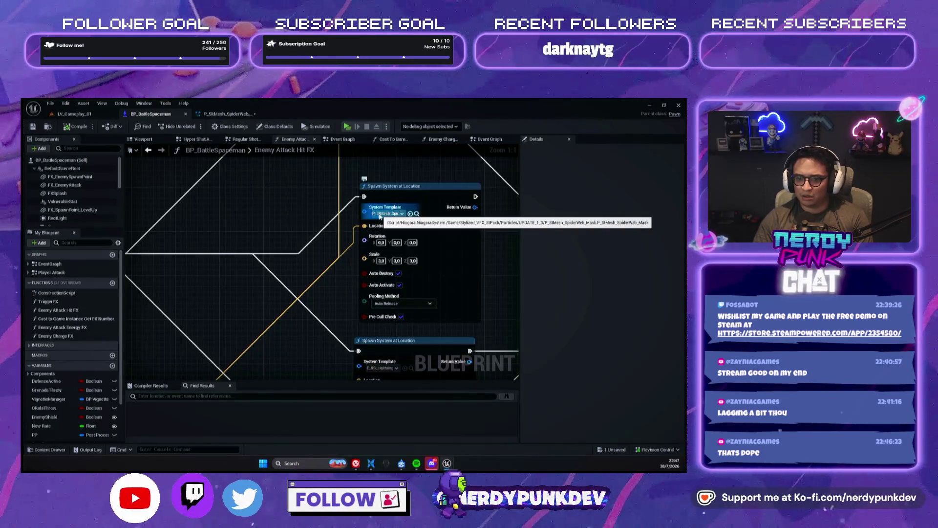
click(69, 114)
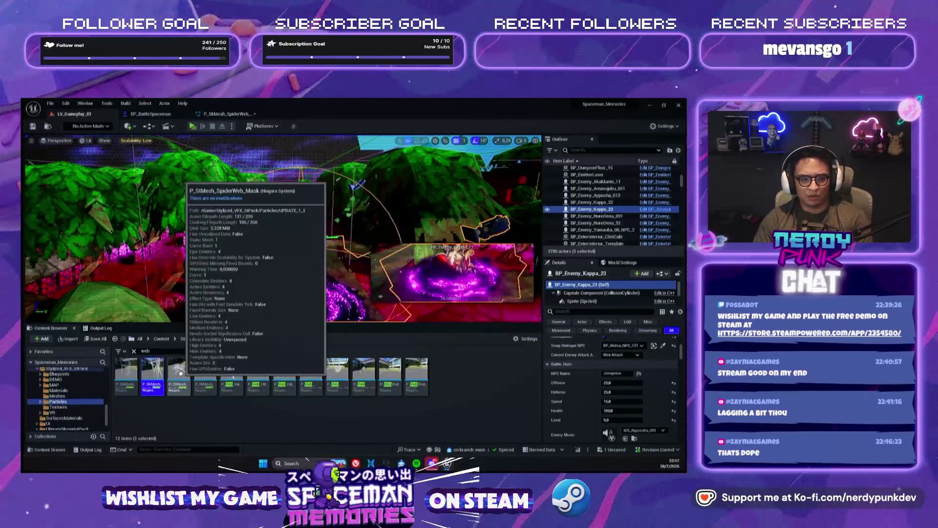
mouse_move(164, 372)
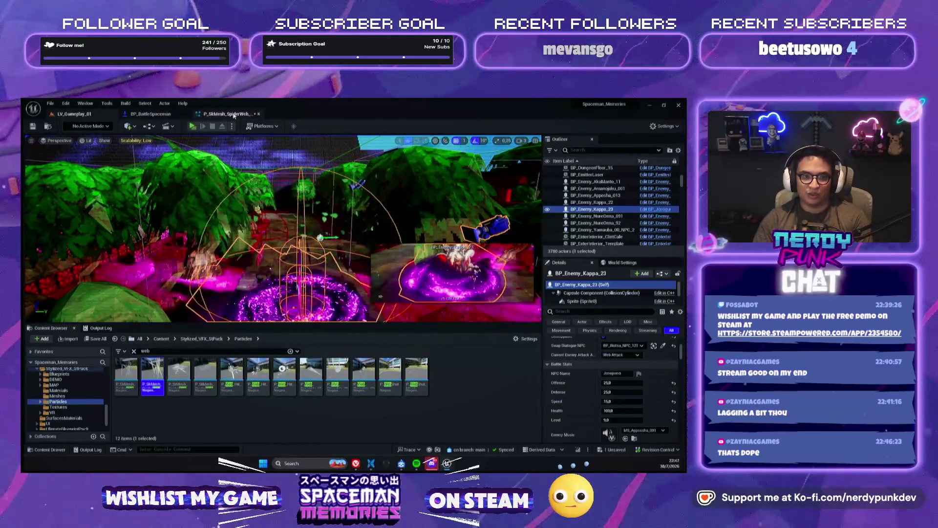
click(220, 114)
click(159, 115)
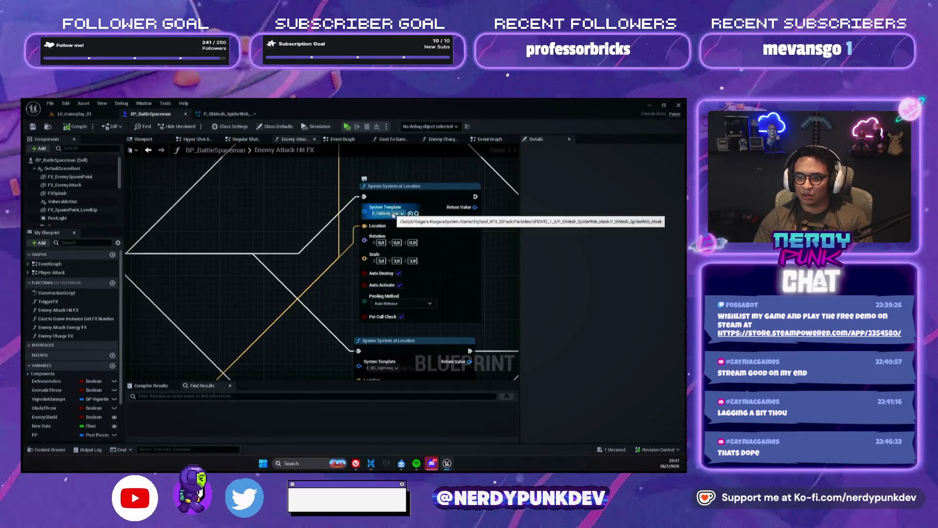
click(90, 115)
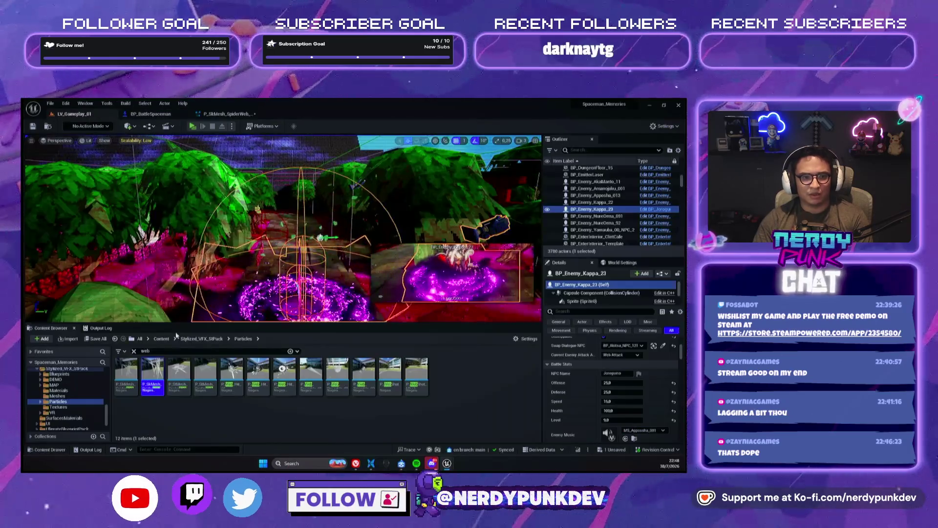
double_click(146, 376)
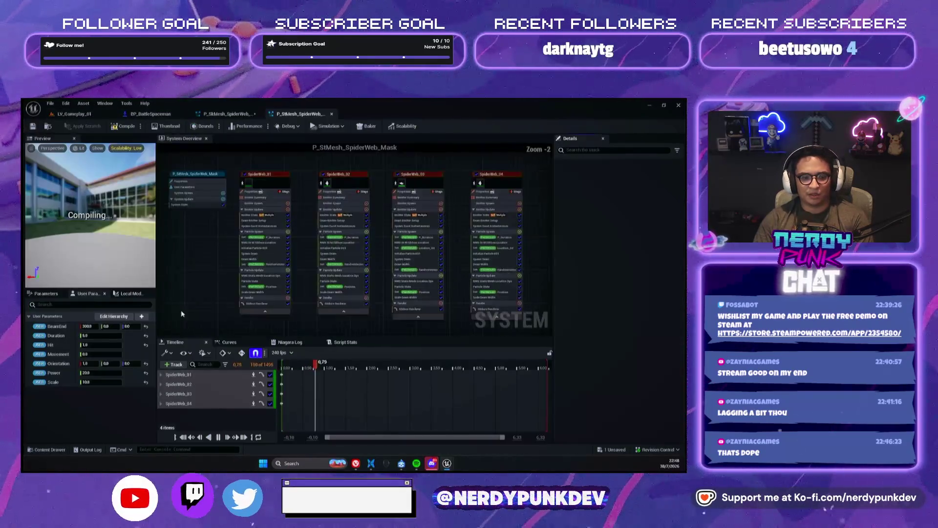
click(104, 382)
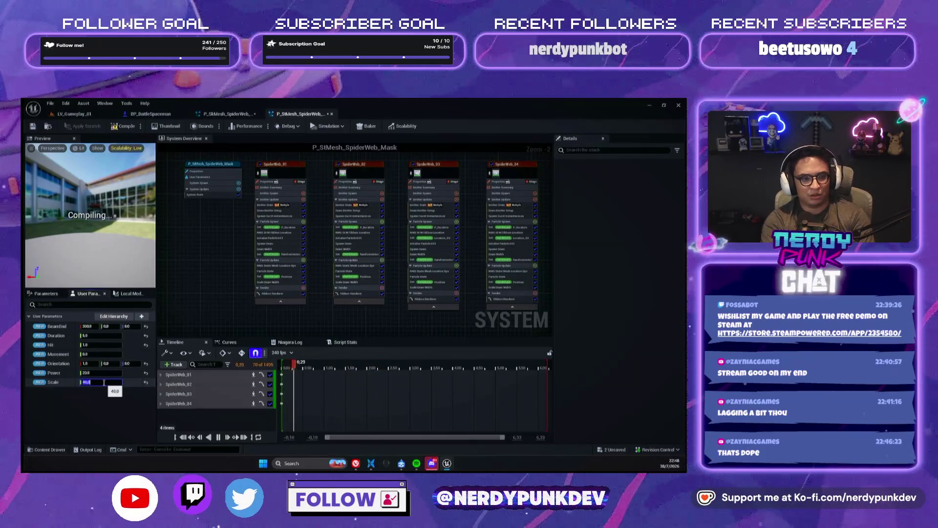
Set the battle enemy's Level to 1.0 in the level's Details panel.
click(73, 114)
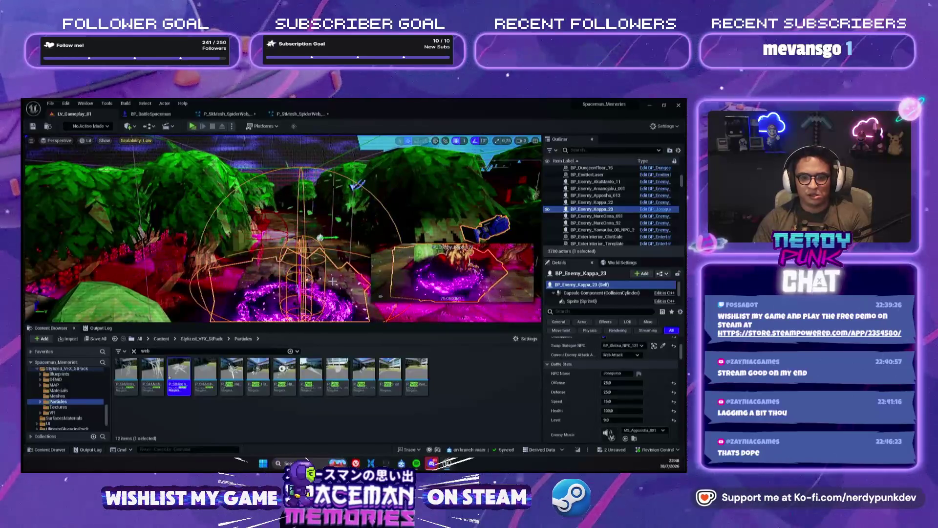
click(621, 420)
text(1)
key(Return)
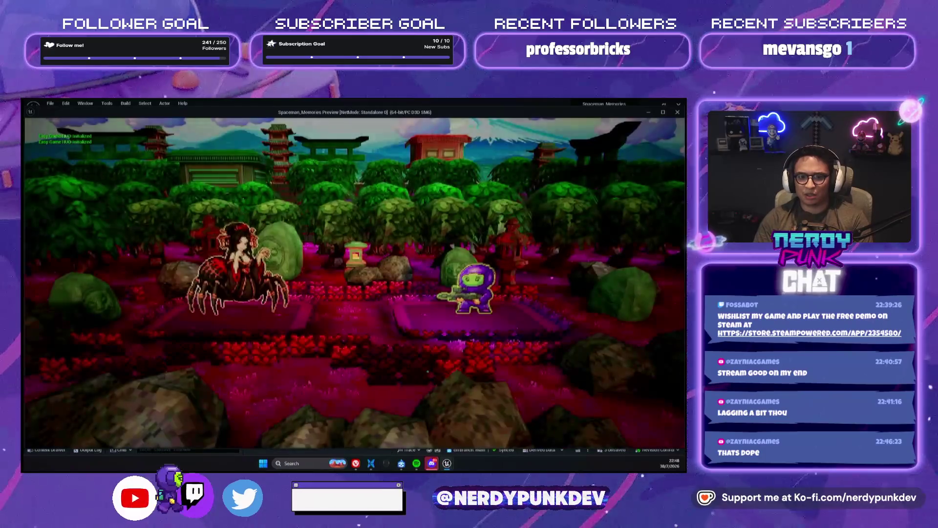
Attack with a card using a well-timed charged shot, then exit the battle preview.
key(z)
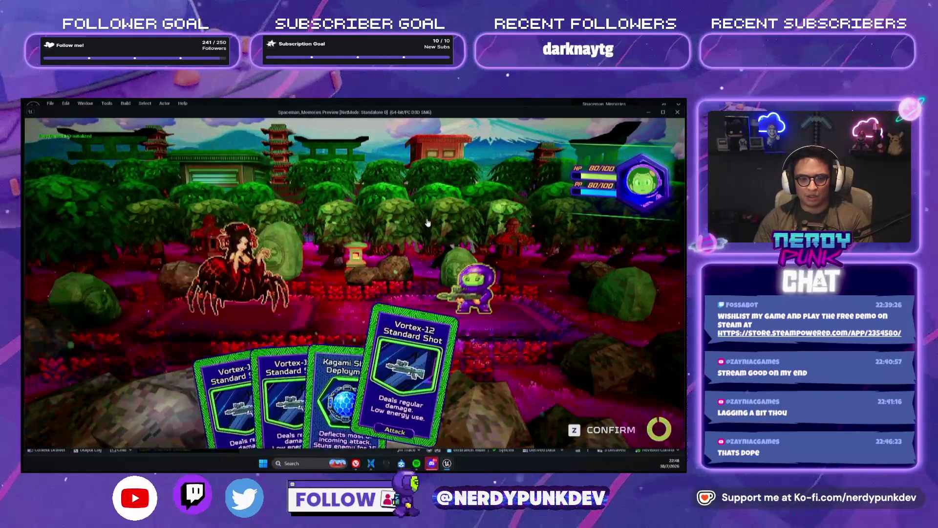
key(z)
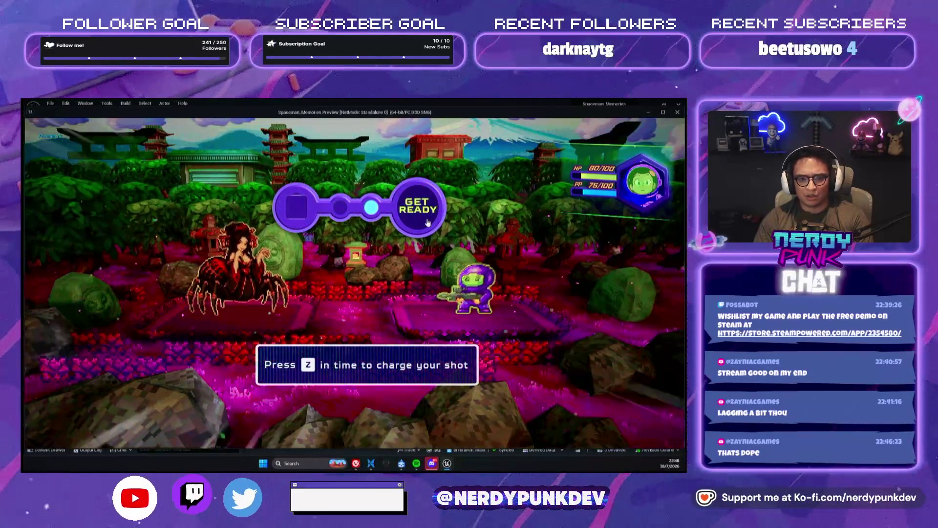
key(z)
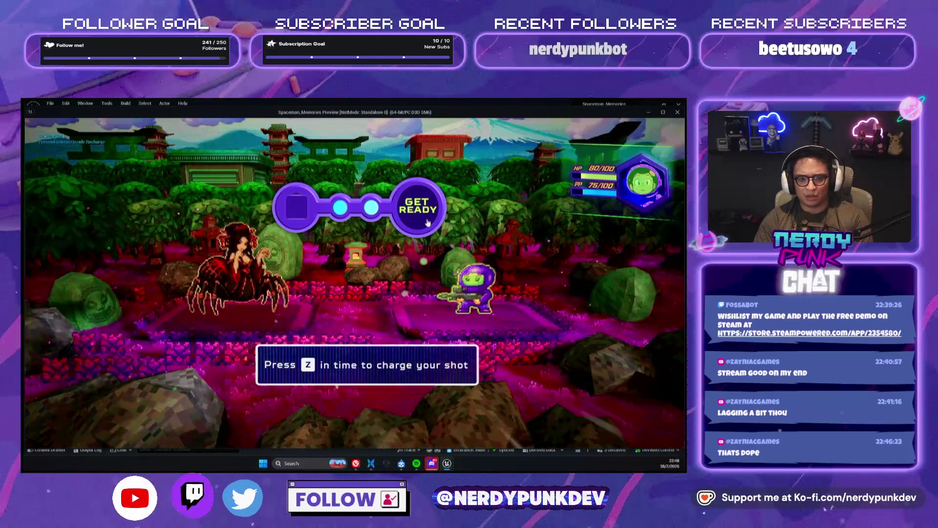
key(z)
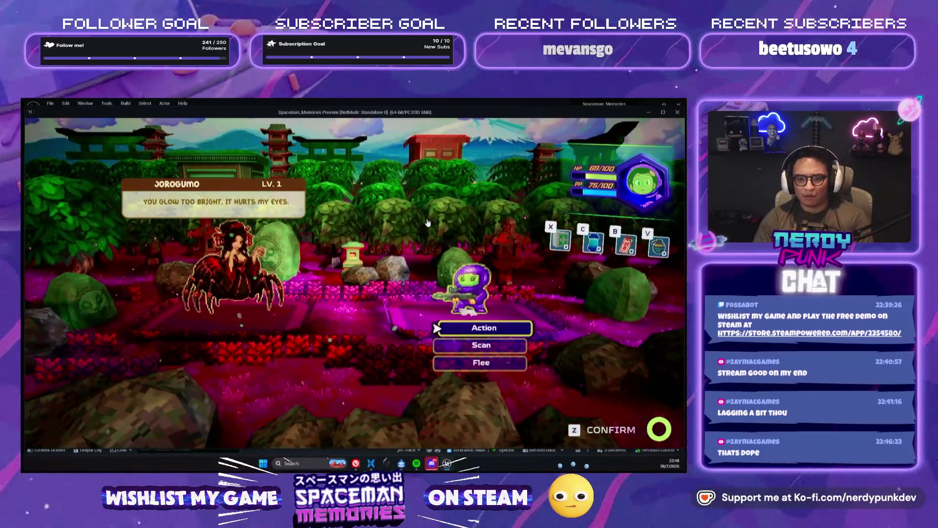
key(Escape)
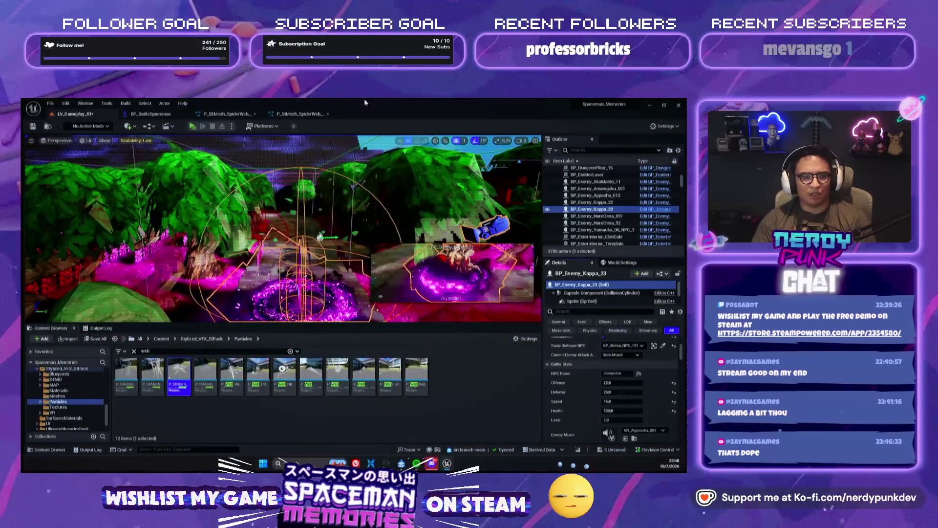
click(298, 114)
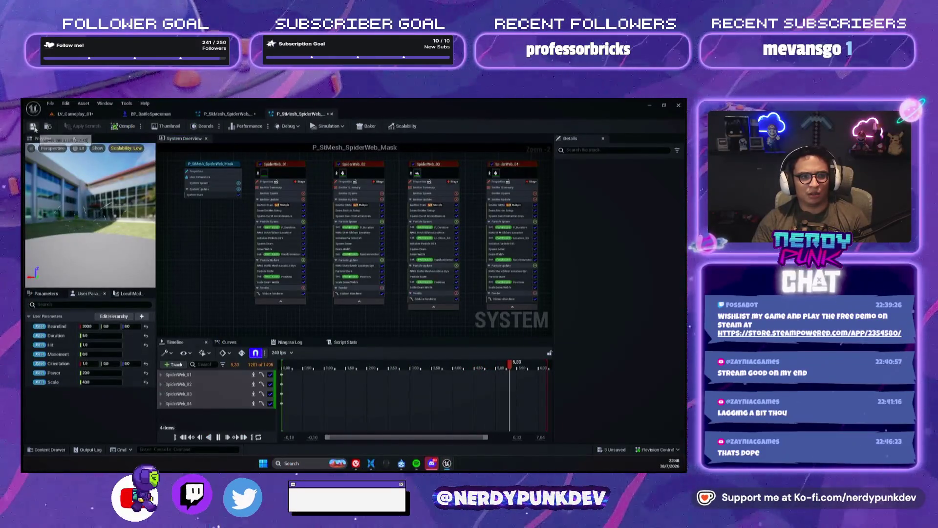
Save both the static-mesh and skeletal-mesh spider-web Niagara systems.
click(33, 127)
click(227, 115)
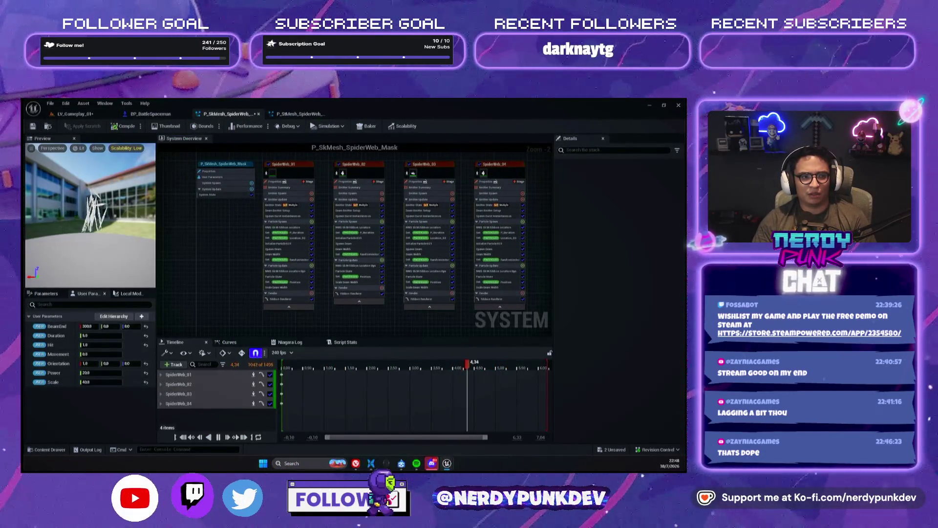
click(34, 127)
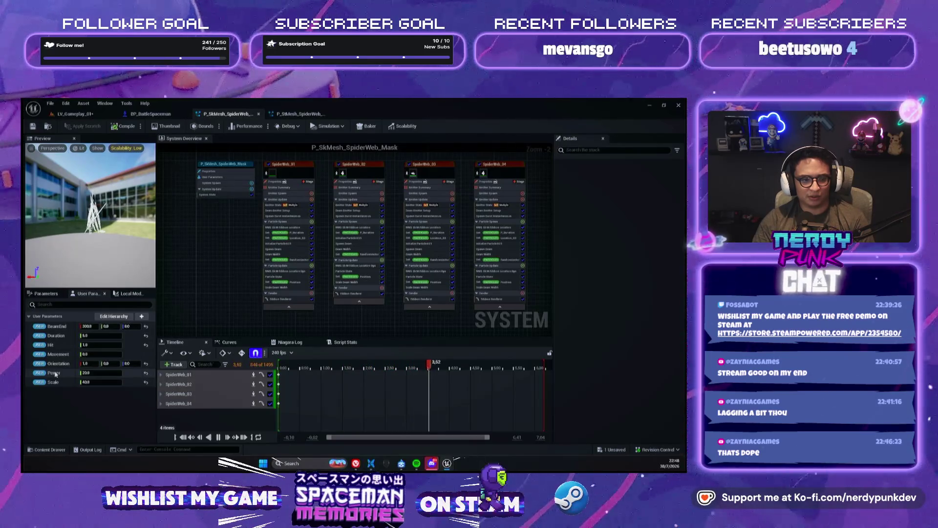
click(78, 114)
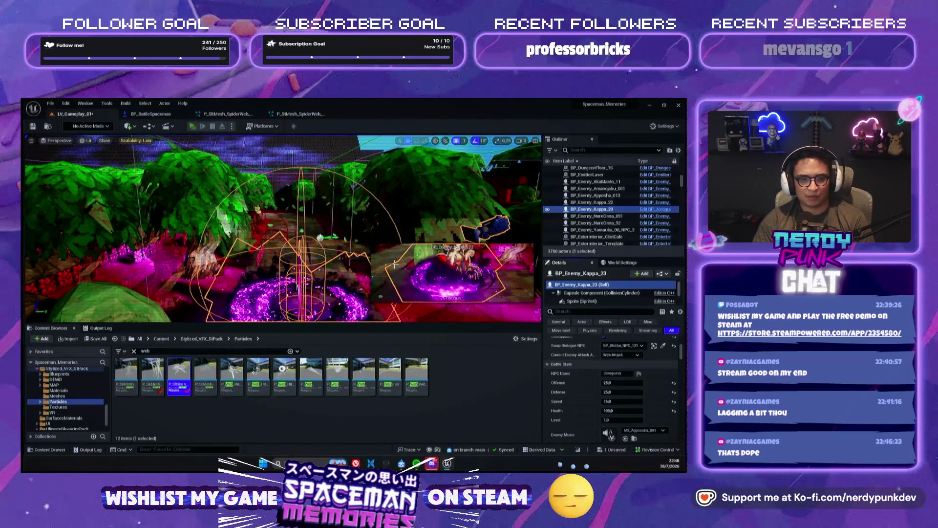
Launch a standalone play-test, fire the Vortex-12 Standard Shot with a timed charge, then exit.
key(alt+p)
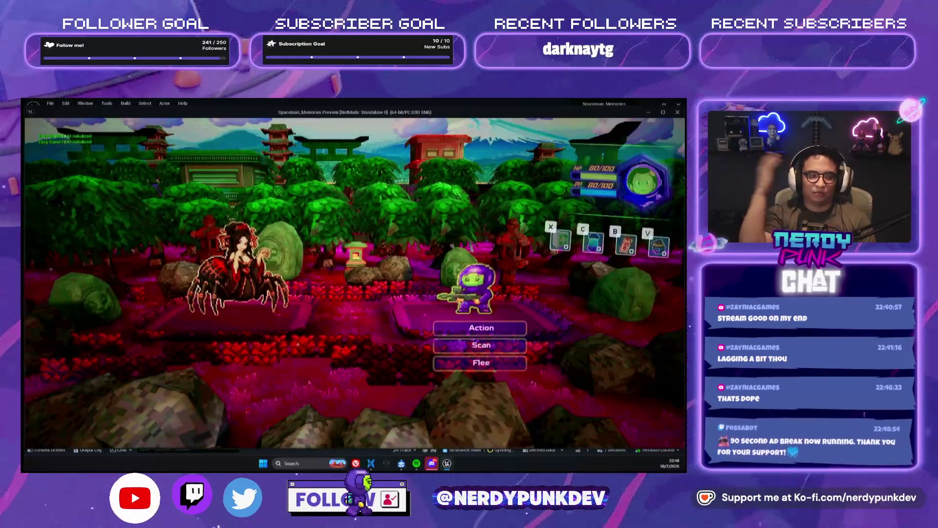
key(z)
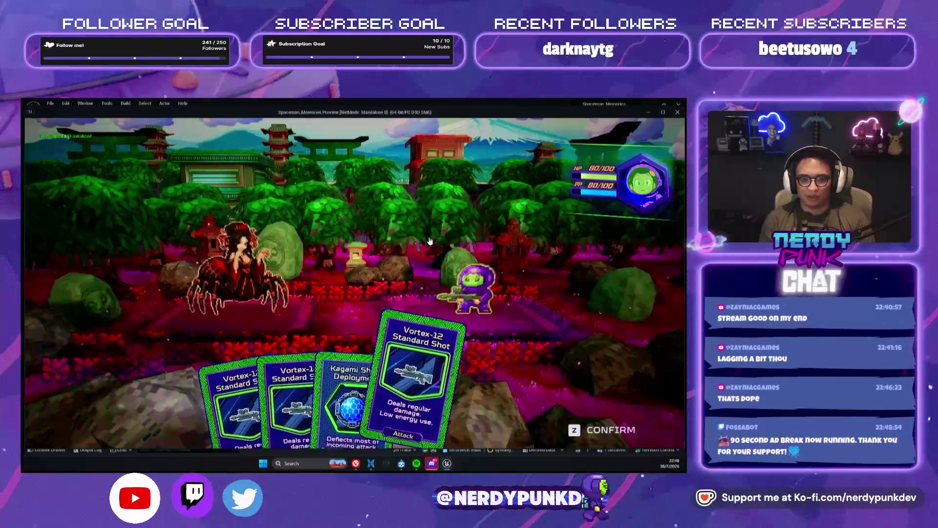
key(z)
key(z)
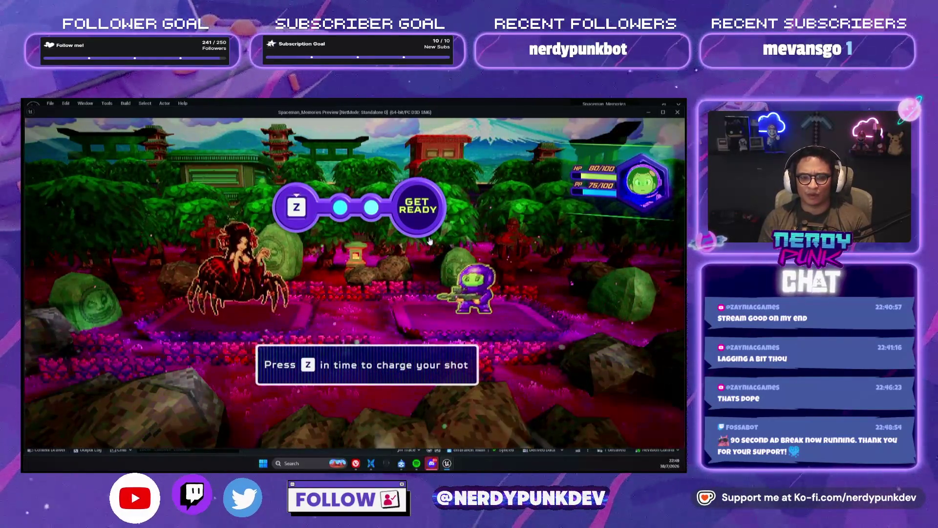
key(z)
key(z)
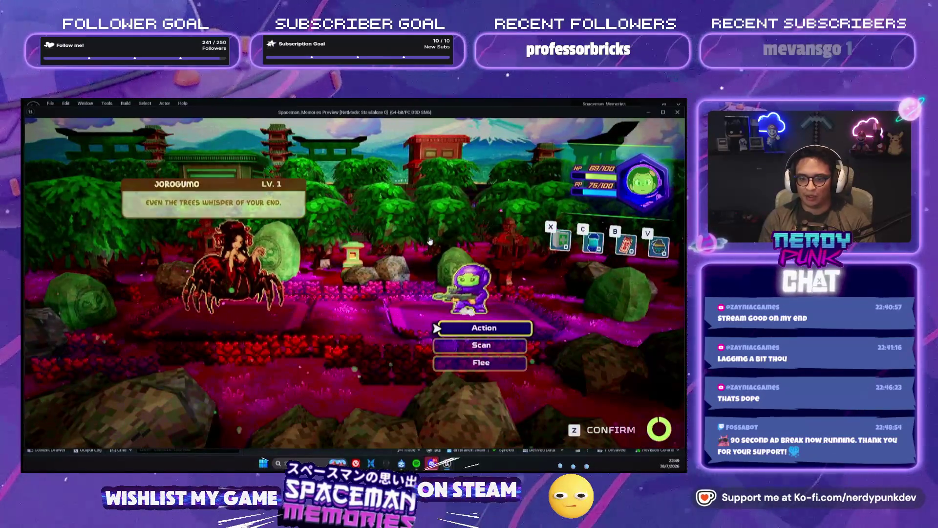
key(Escape)
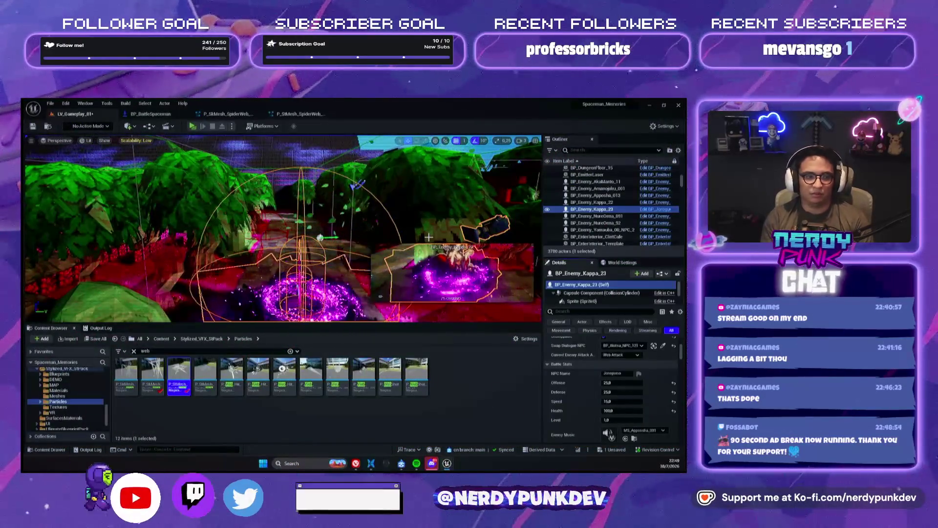